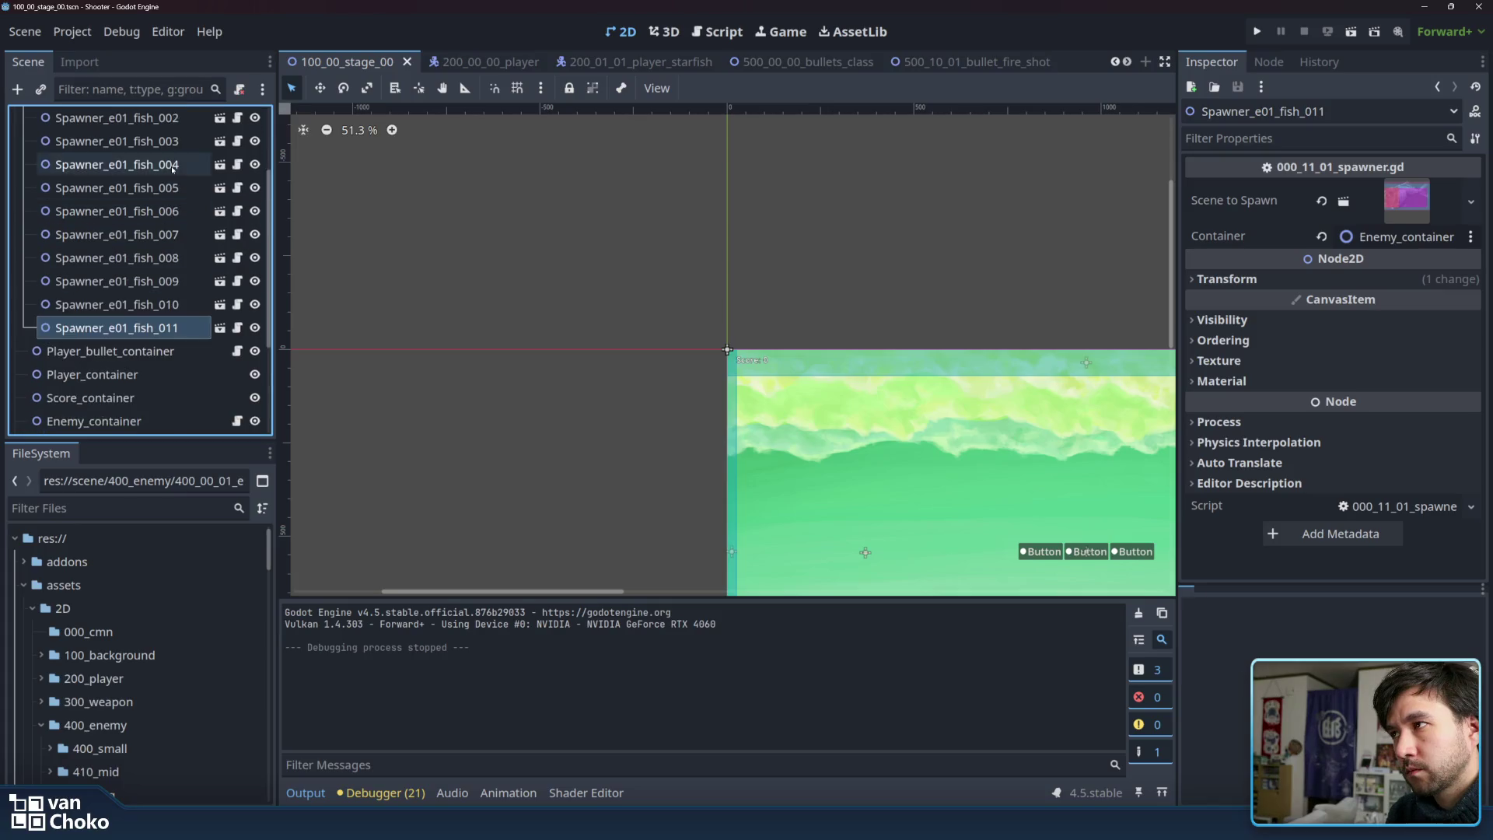
Open the Stage_scroll script, then view the character class, state machine and states scripts.
click(171, 171)
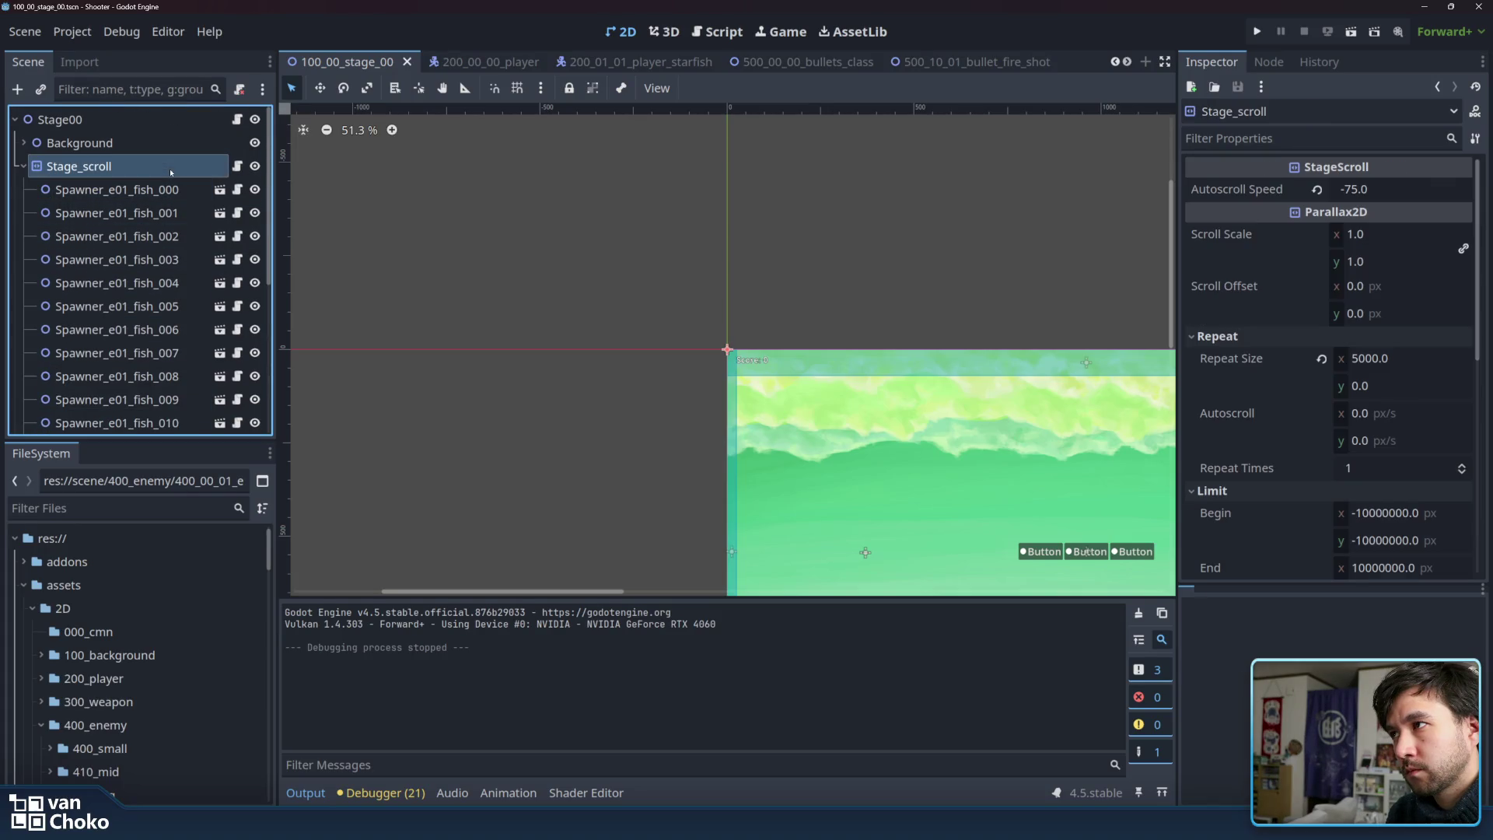
click(238, 166)
click(437, 172)
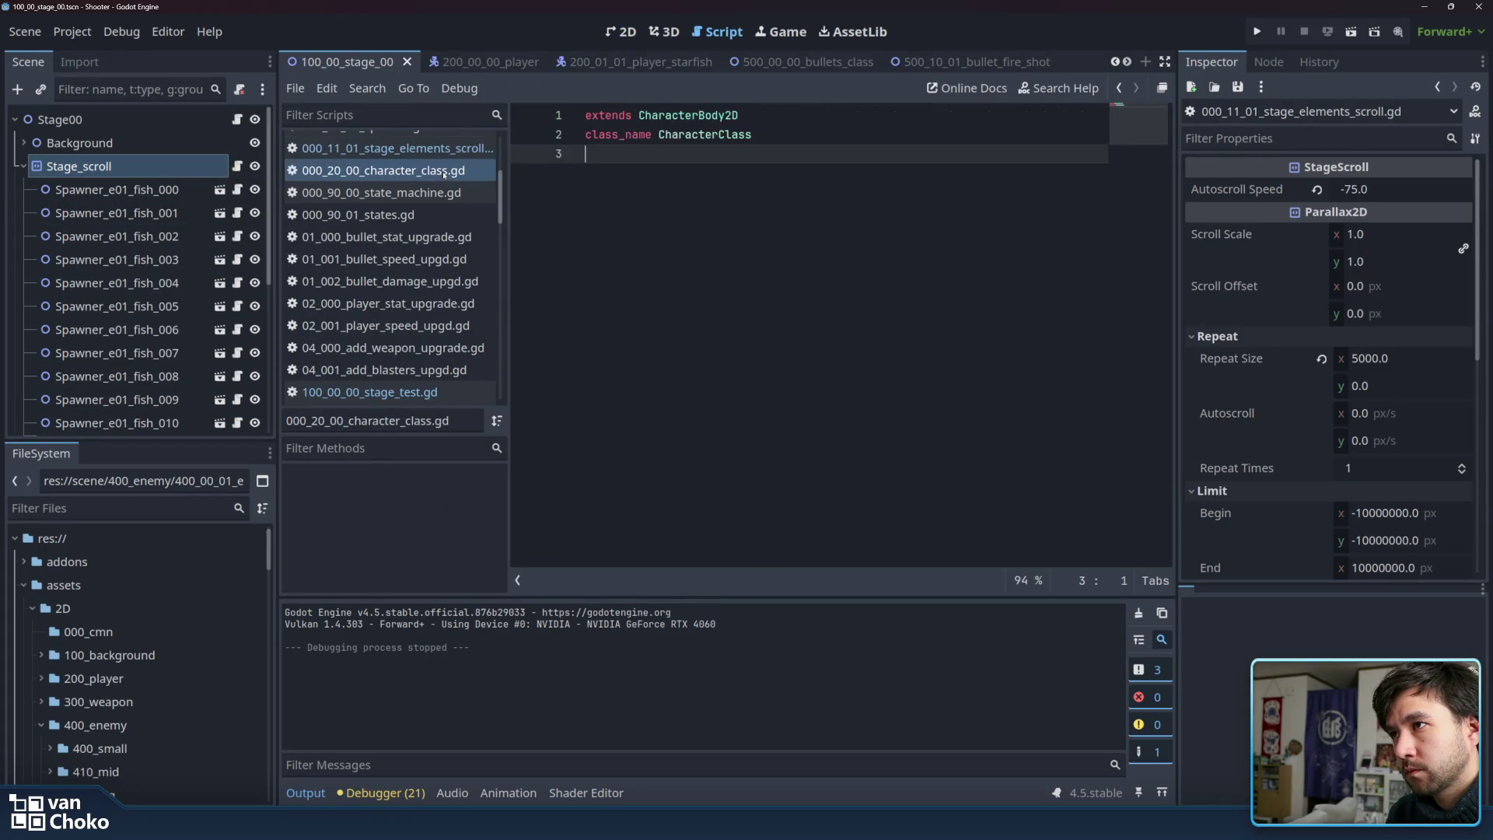
click(432, 192)
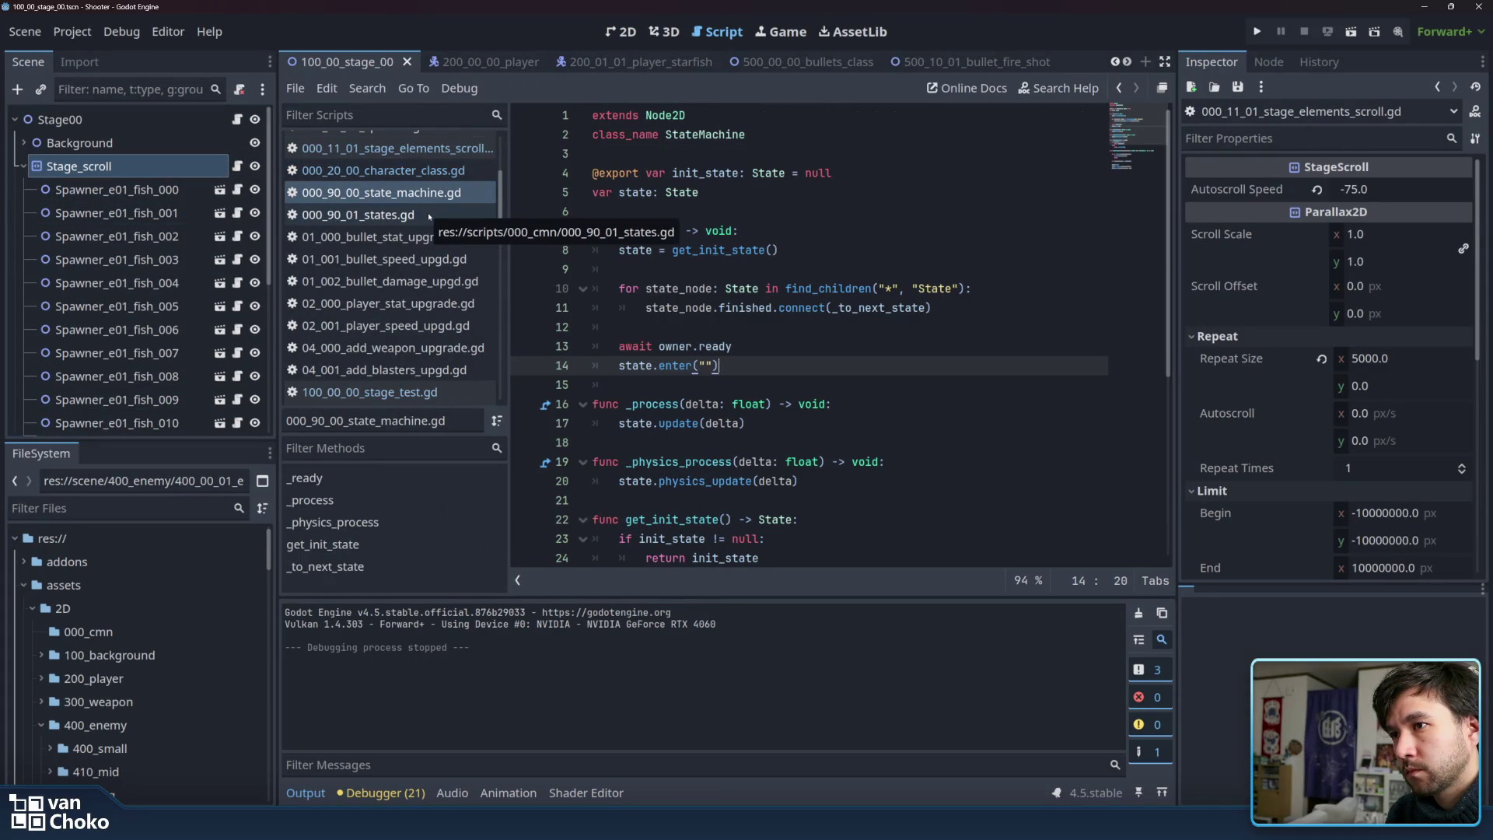
click(430, 216)
key(Up)
key(Up)
click(434, 216)
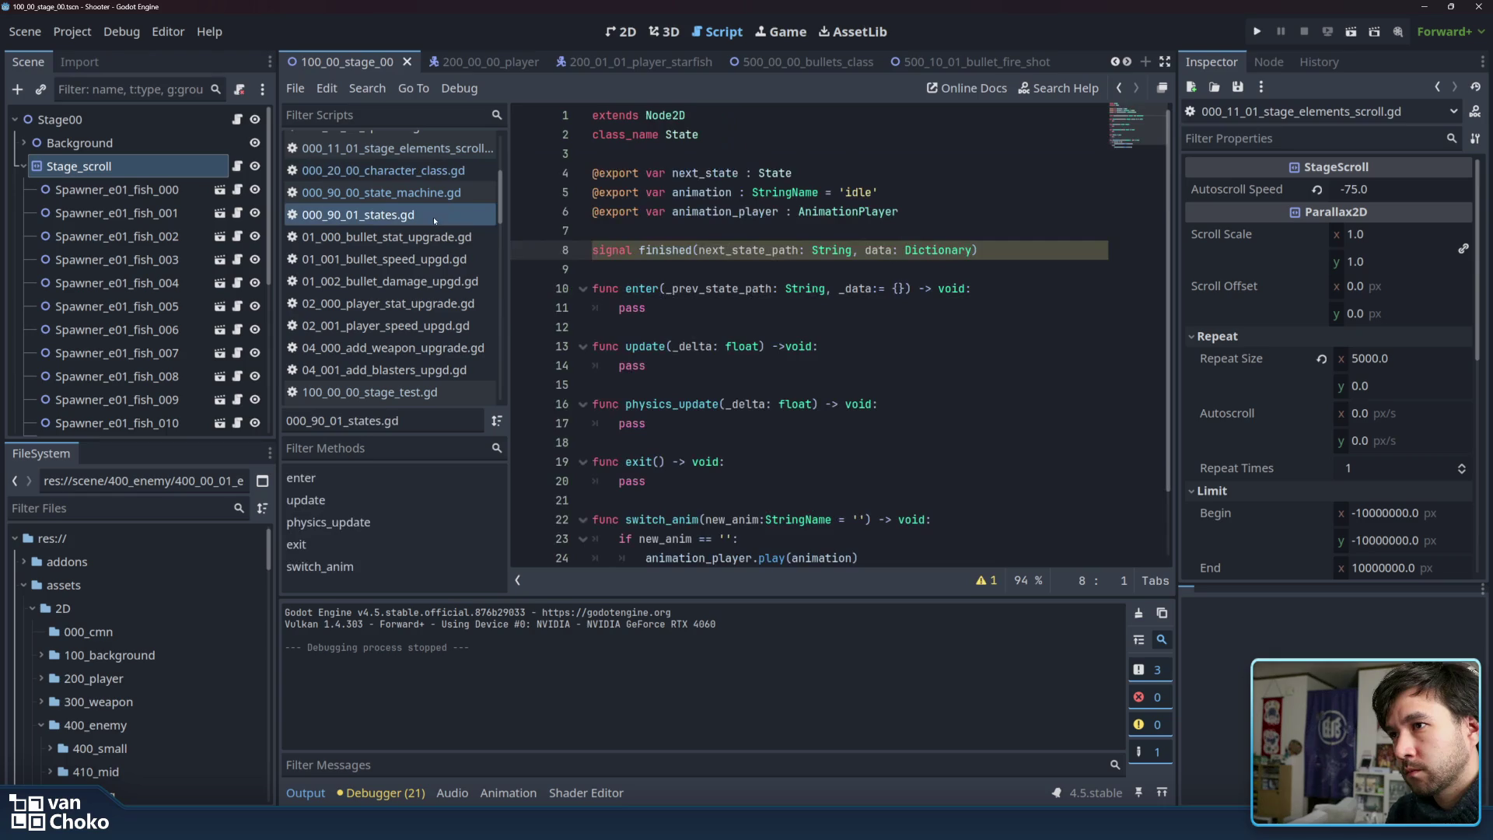
Look through the bullet damage upgrade, player stat upgrade, stage test, stage intro and fx thrust scripts.
click(419, 282)
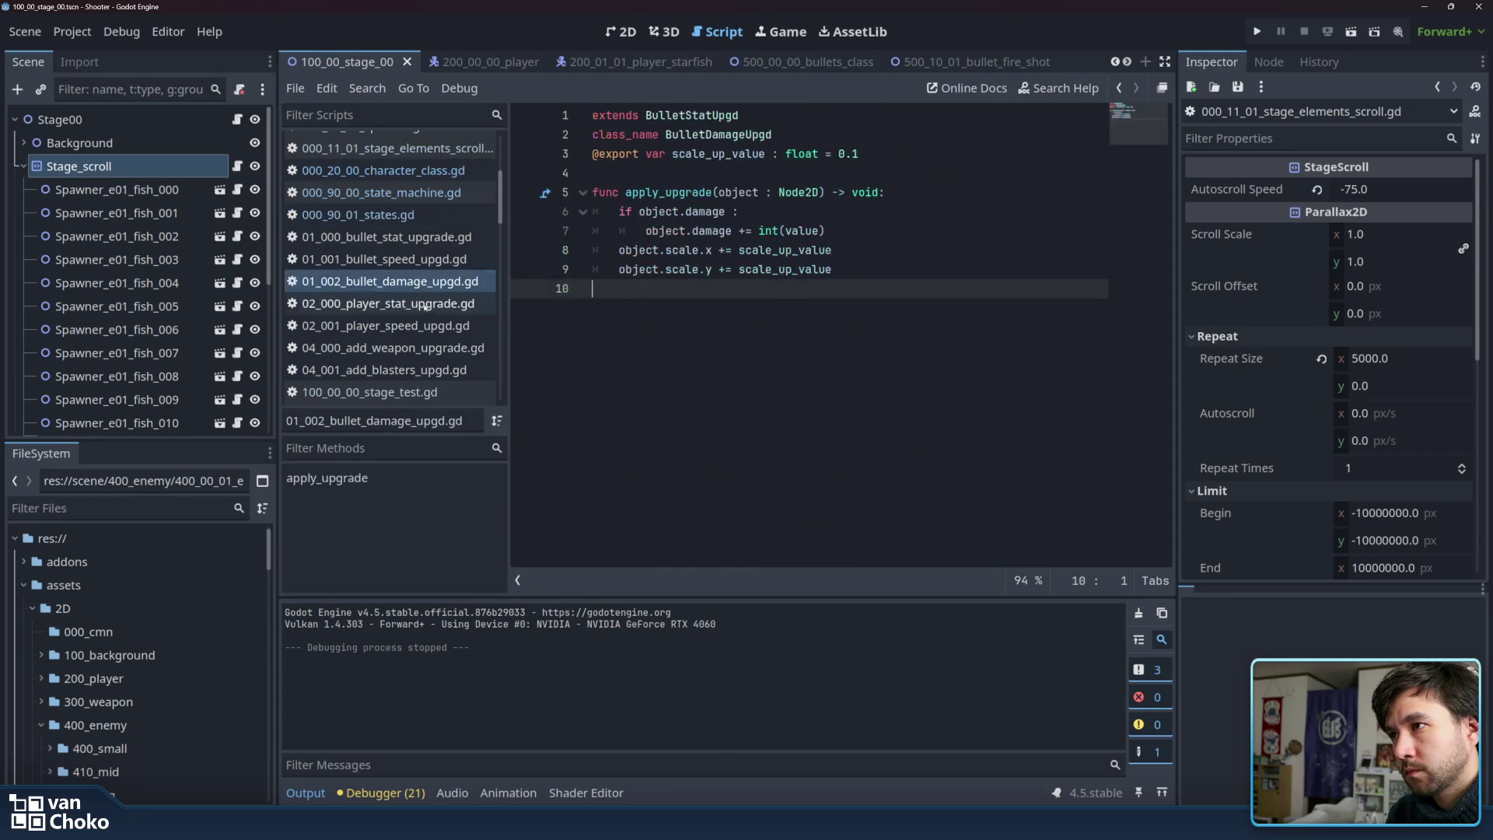
click(420, 303)
scroll(422, 289, down, 2)
click(421, 291)
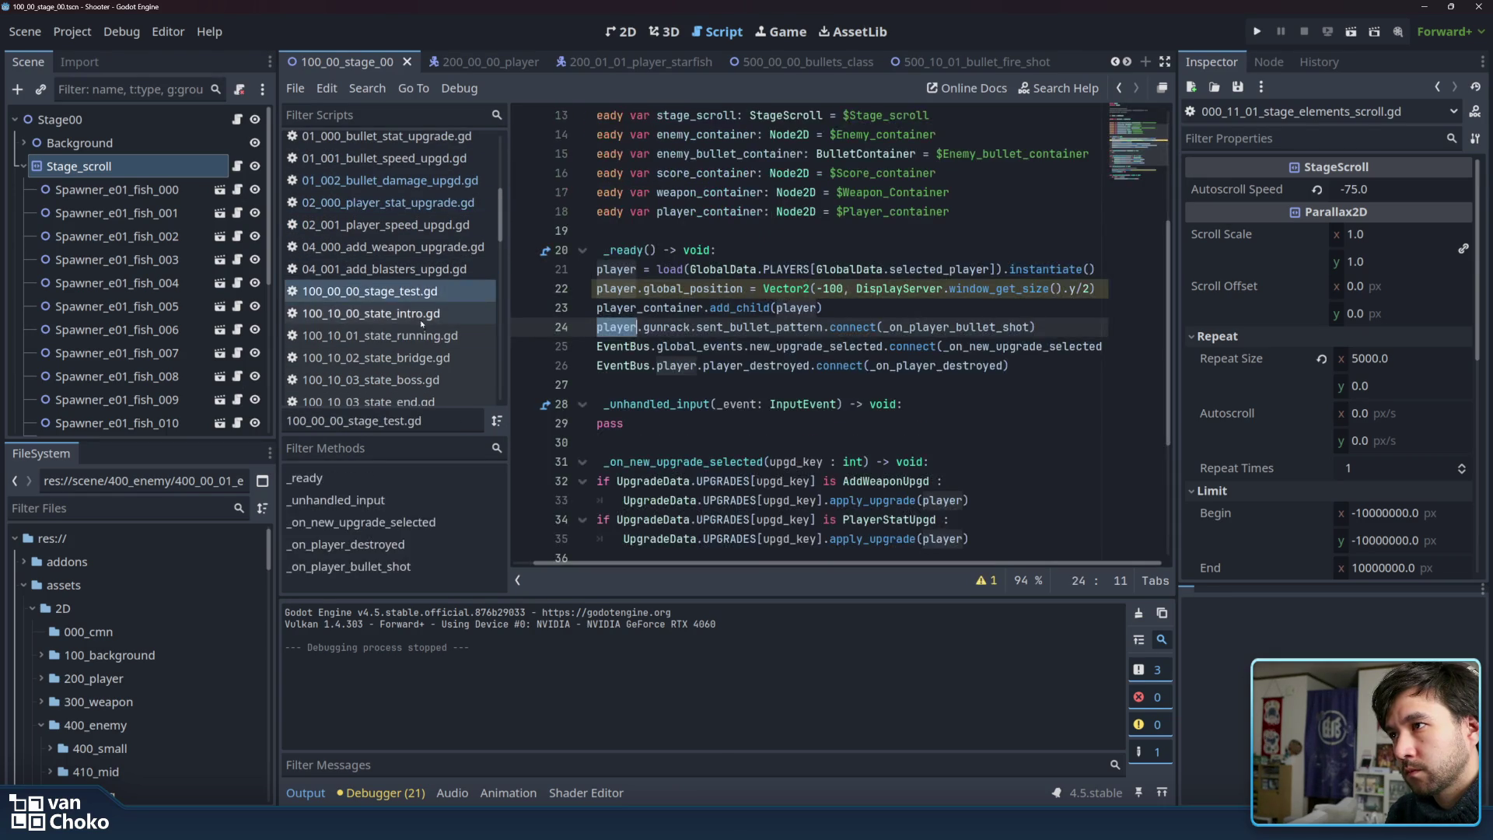
click(423, 314)
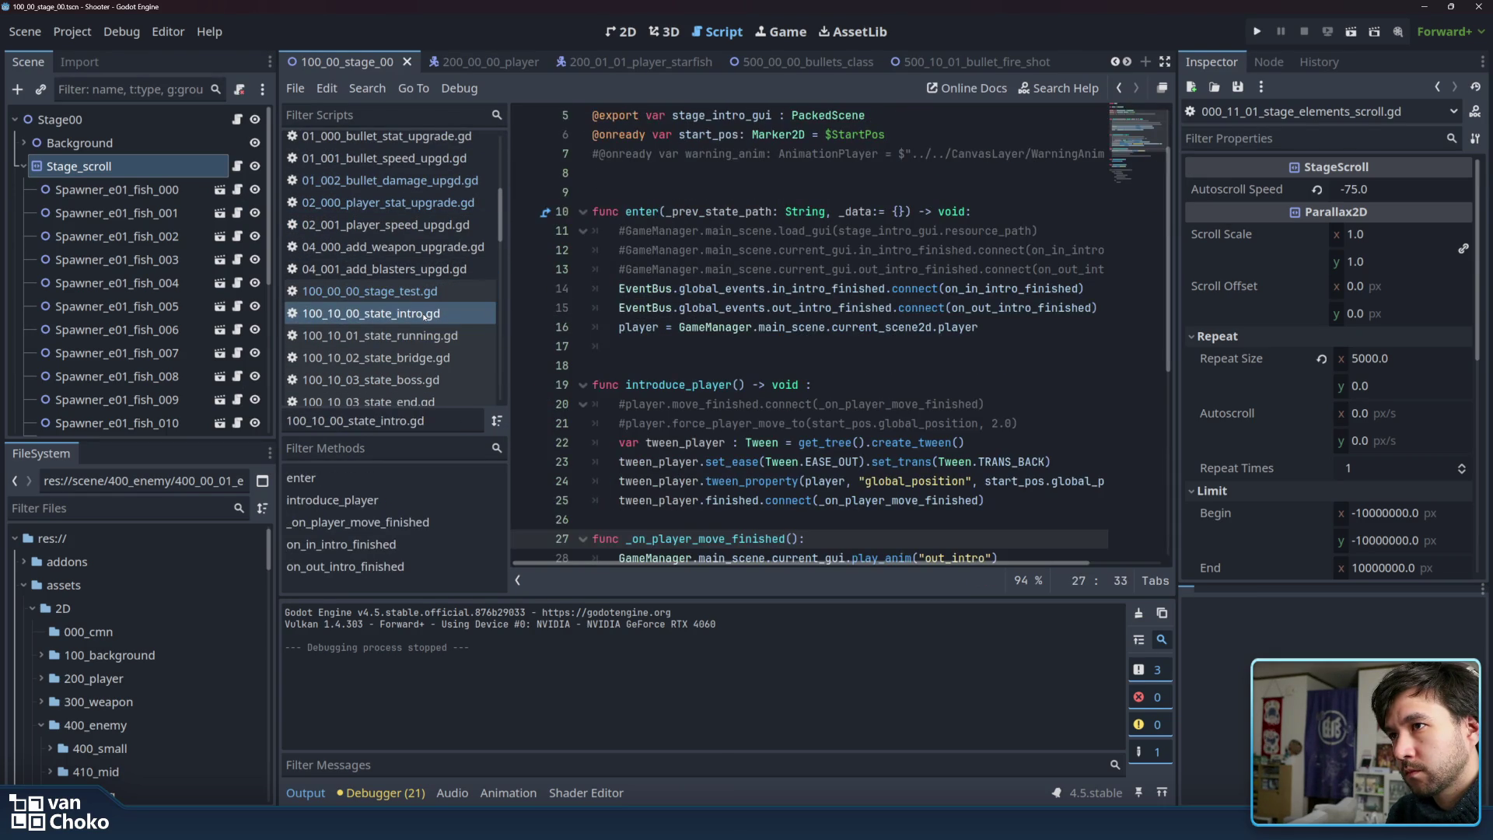
scroll(425, 315, down, 5)
click(425, 311)
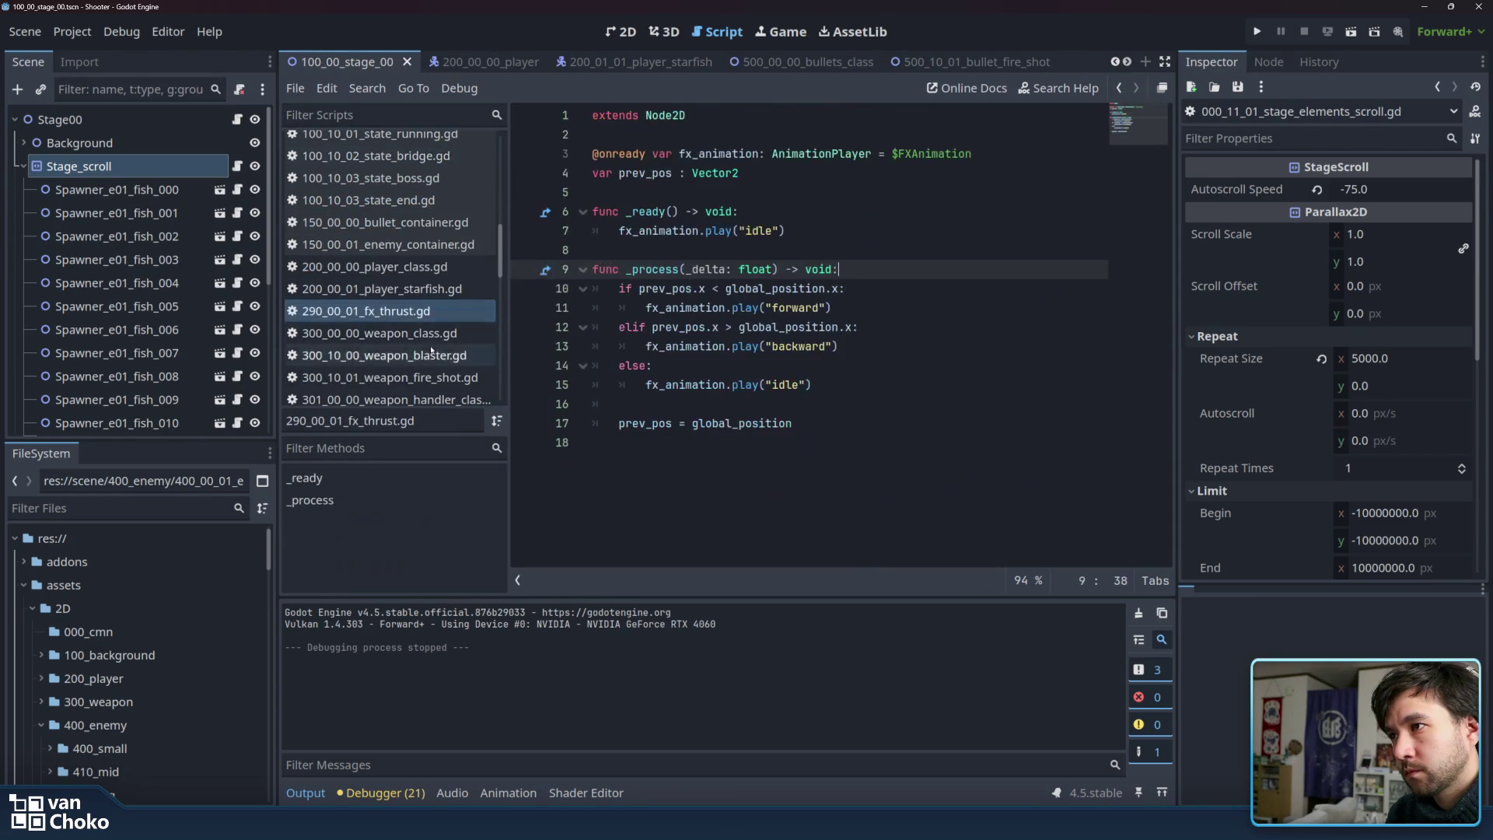
scroll(428, 330, down, 10)
scroll(431, 347, down, 2)
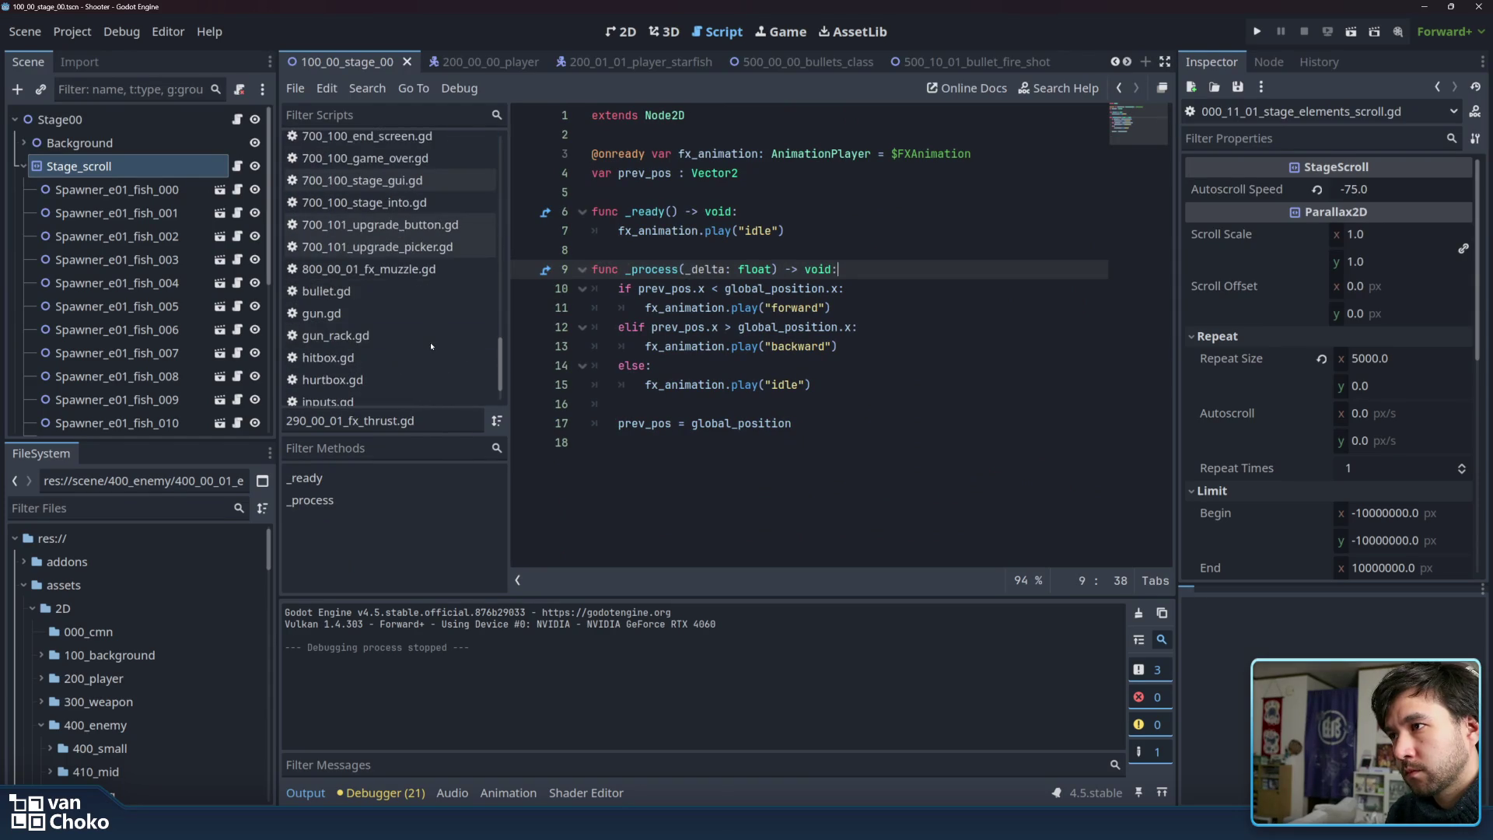
Look through the bullet, gun, gun rack, hitbox, inputs and object pool scripts, ending on movement.gd.
click(420, 291)
click(419, 314)
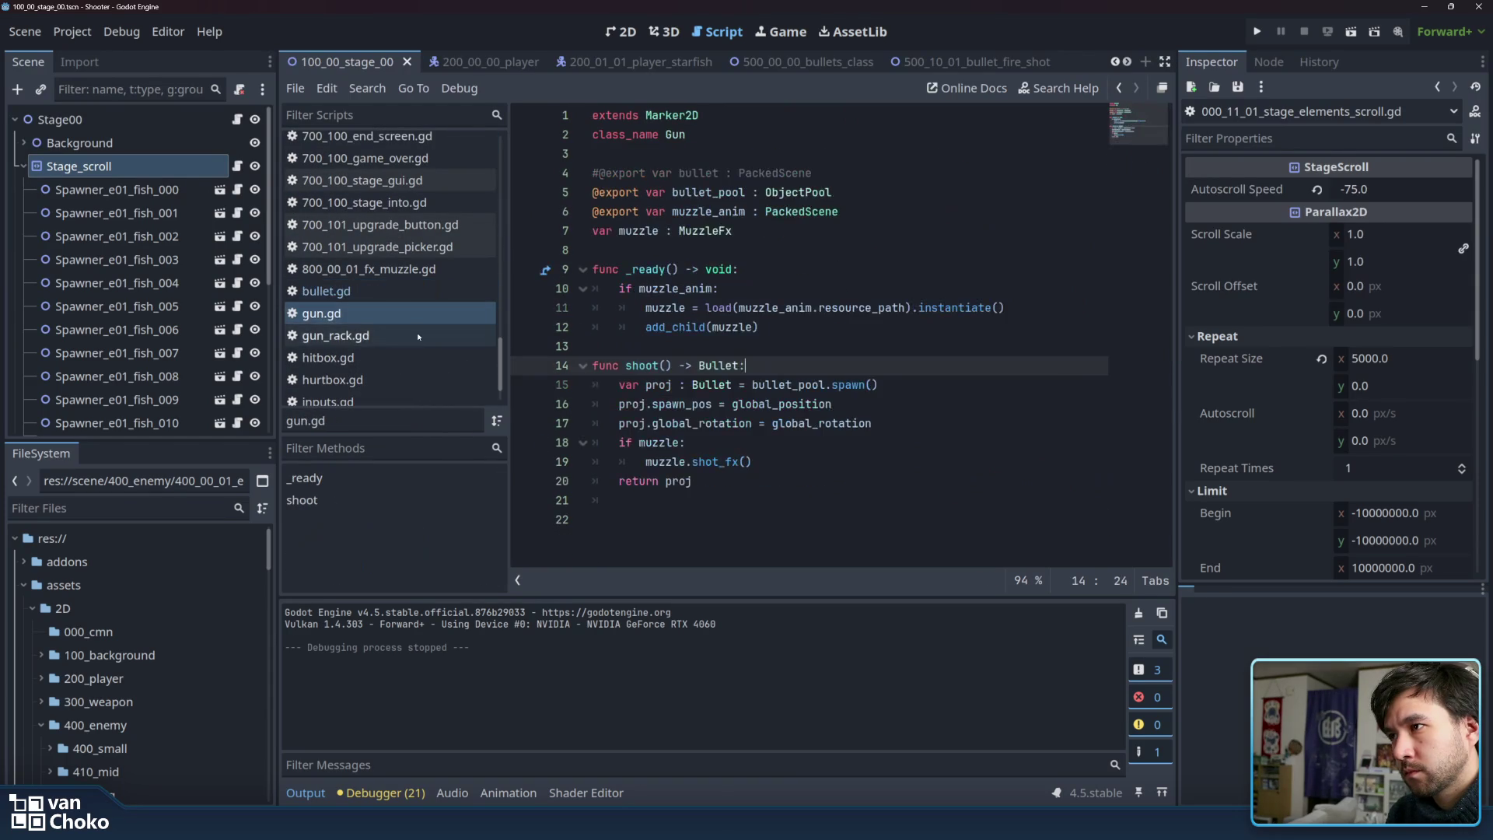
click(421, 335)
click(427, 353)
scroll(427, 352, down, 1)
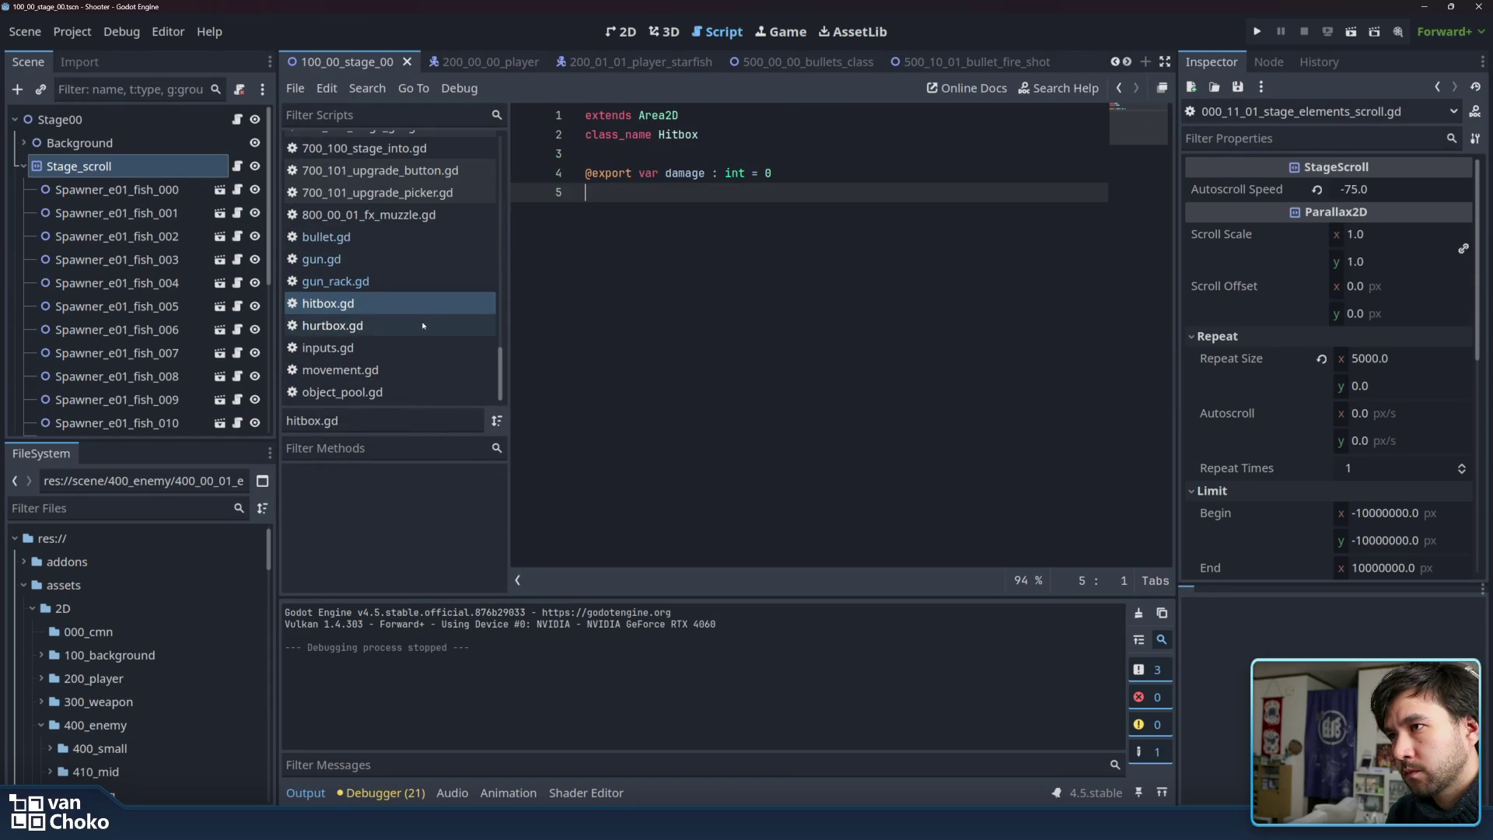
click(421, 350)
click(424, 391)
click(424, 370)
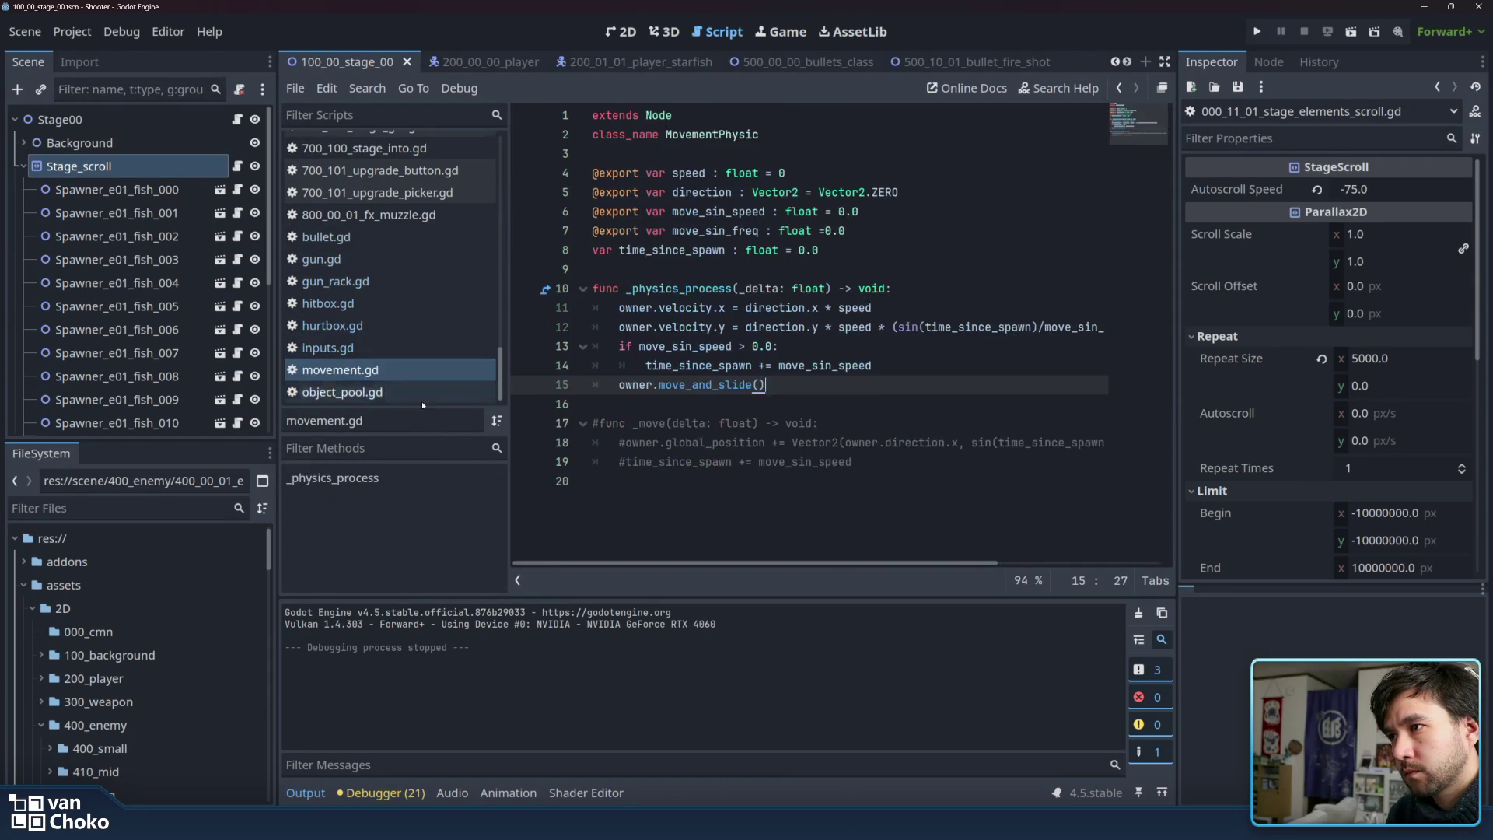
Reopen object_pool.gd at line 14, then scroll the script list back up toward player_starfish.
click(424, 391)
click(706, 366)
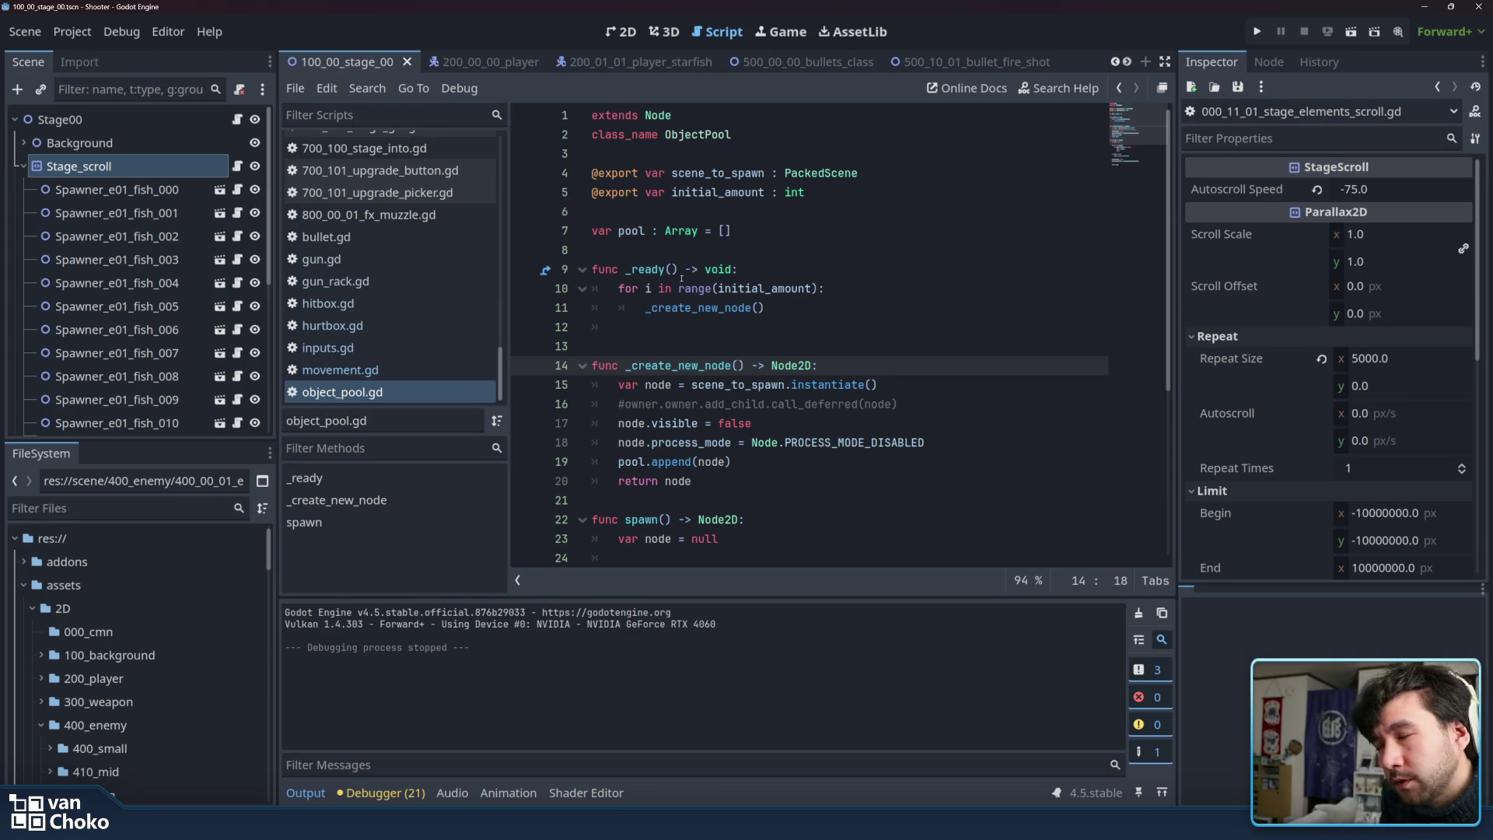
scroll(441, 228, up, 1)
scroll(441, 228, up, 10)
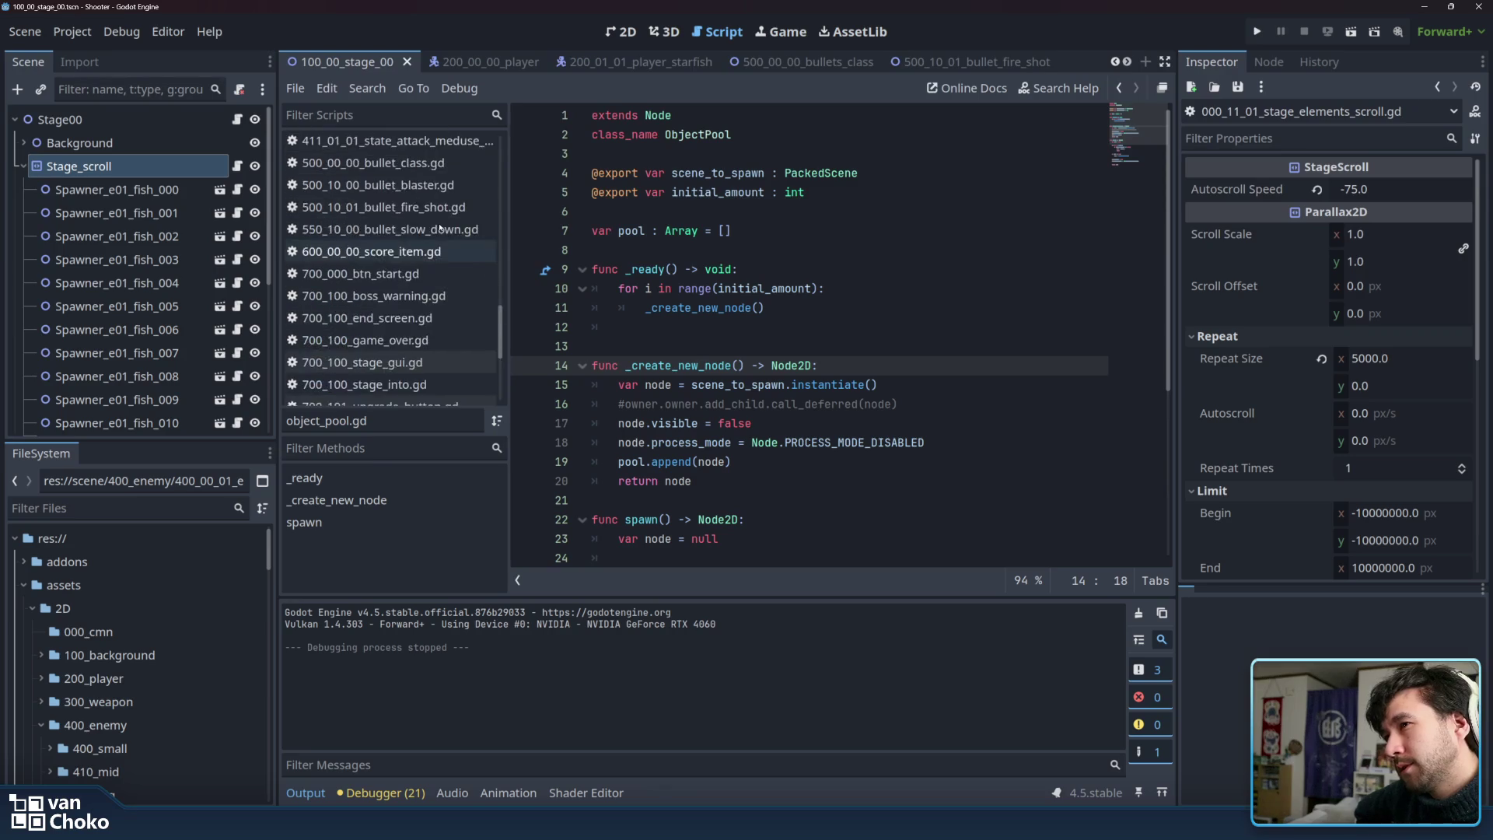
Compare the player_starfish and player_class scripts and unfold _move to inspect its position code.
click(430, 200)
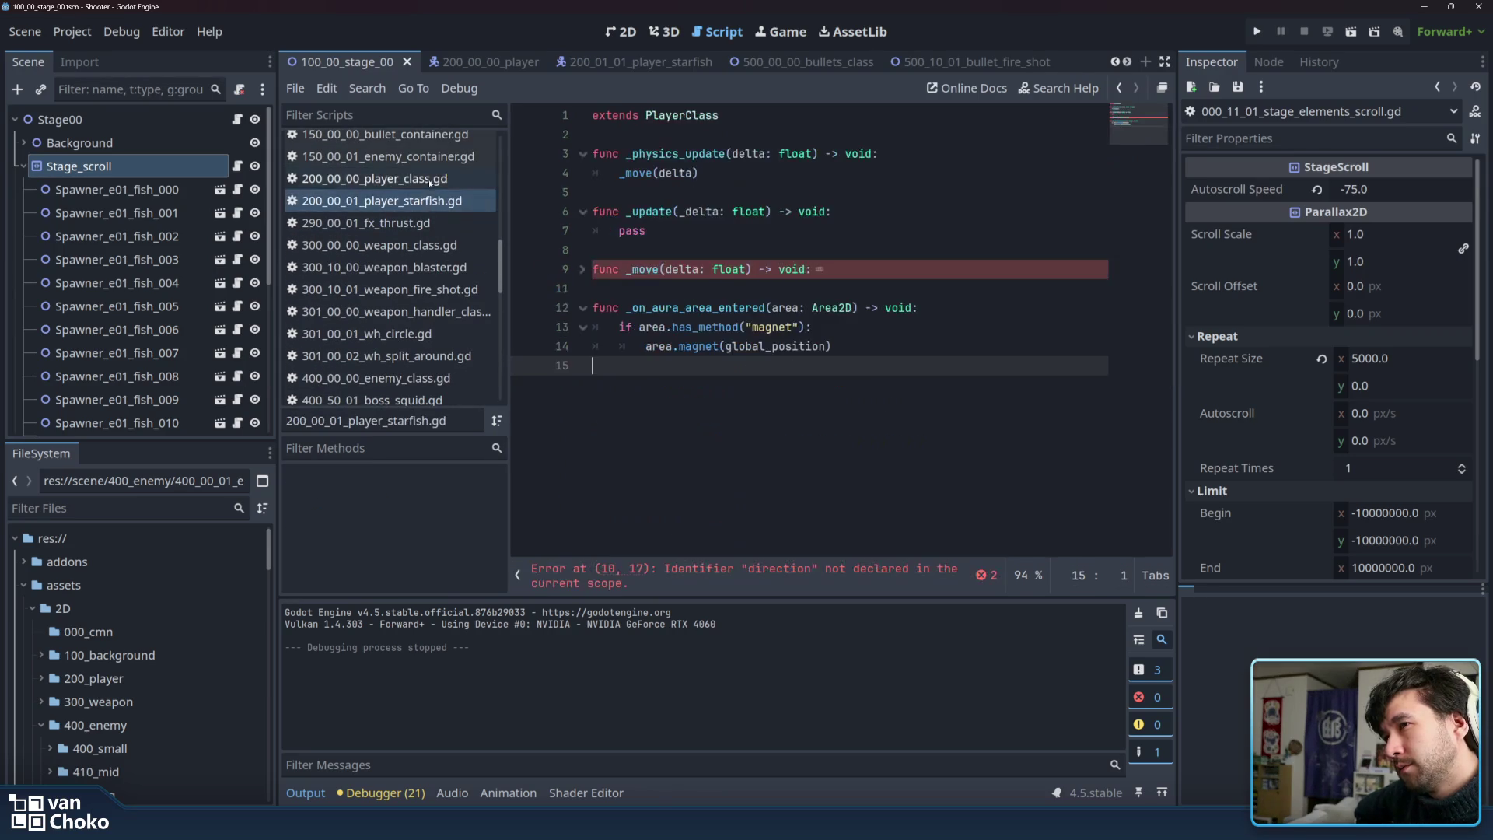
click(430, 179)
click(430, 200)
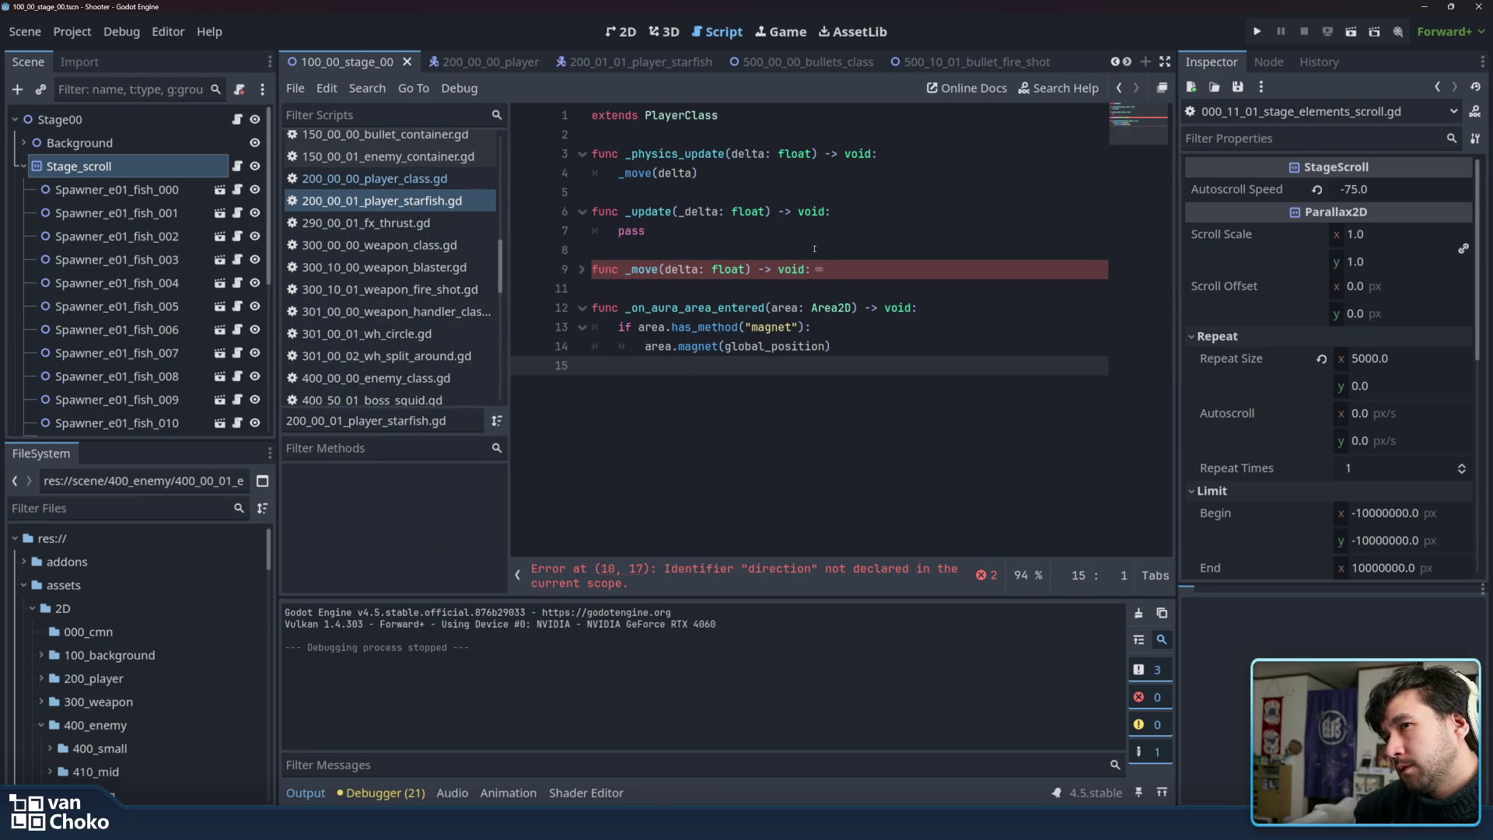
click(581, 269)
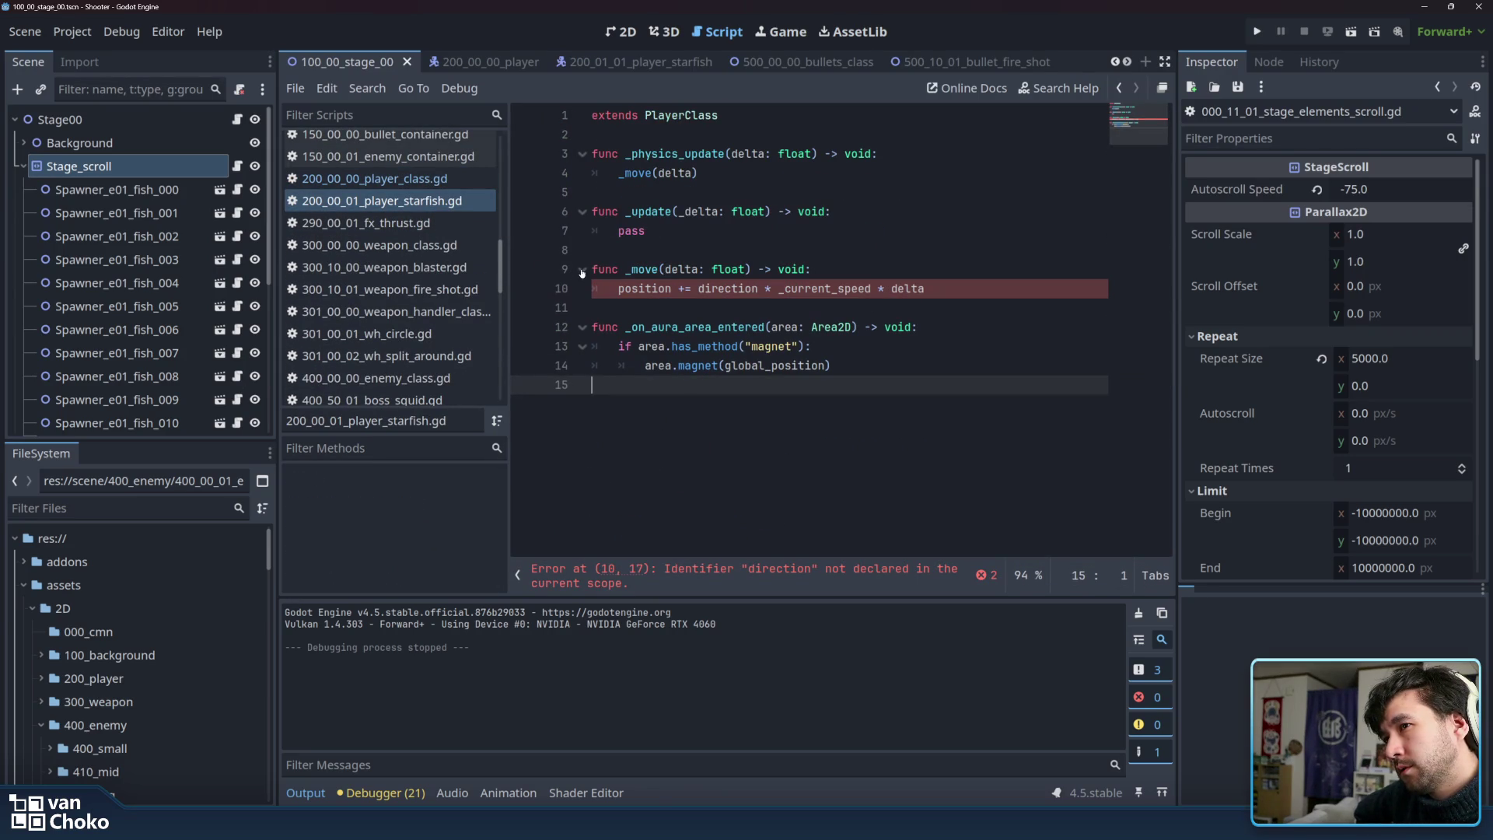
click(663, 294)
double_click(648, 290)
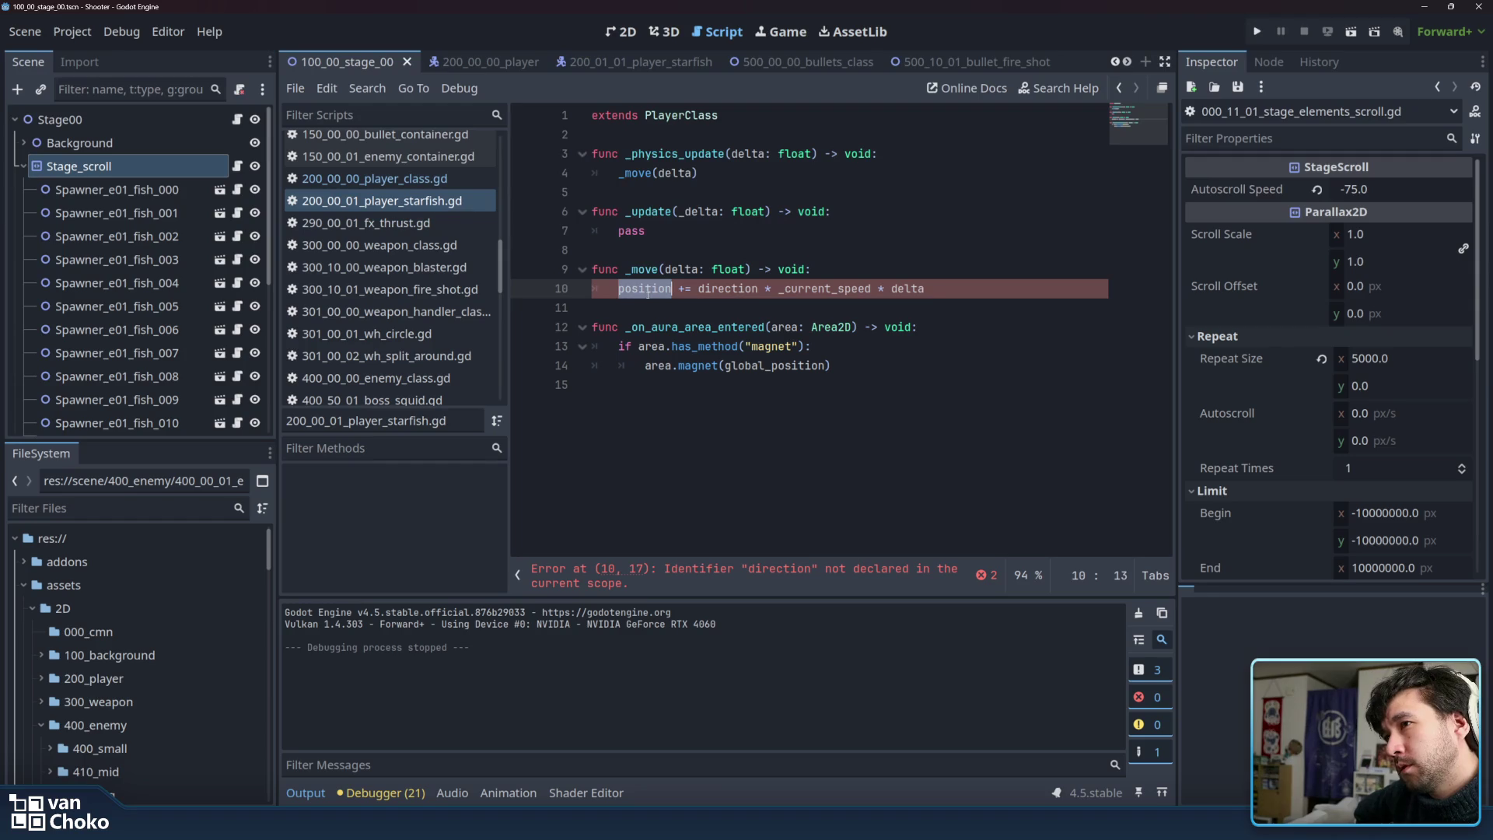
mouse_move(647, 293)
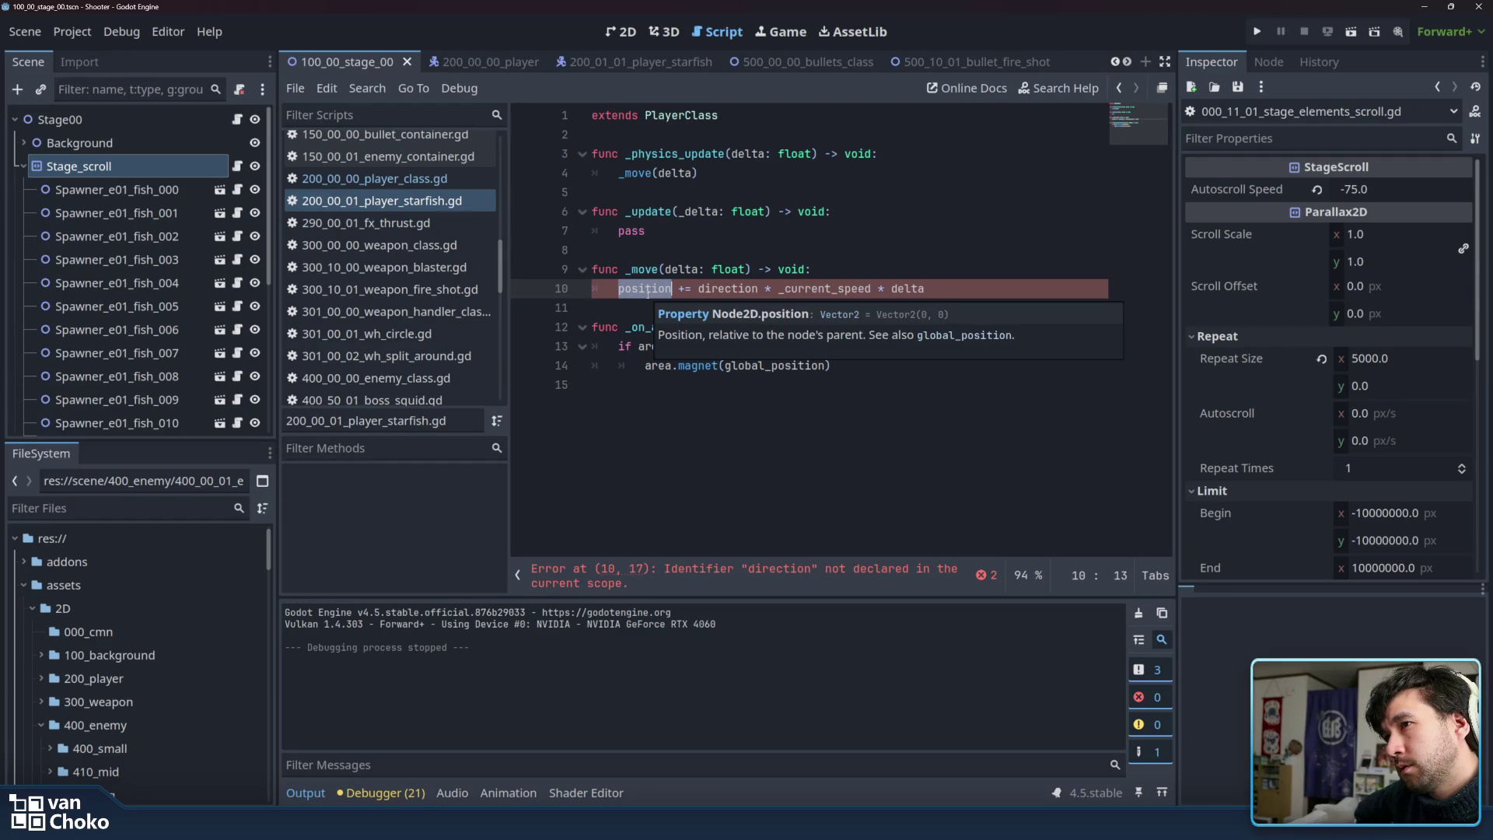
click(431, 179)
click(433, 201)
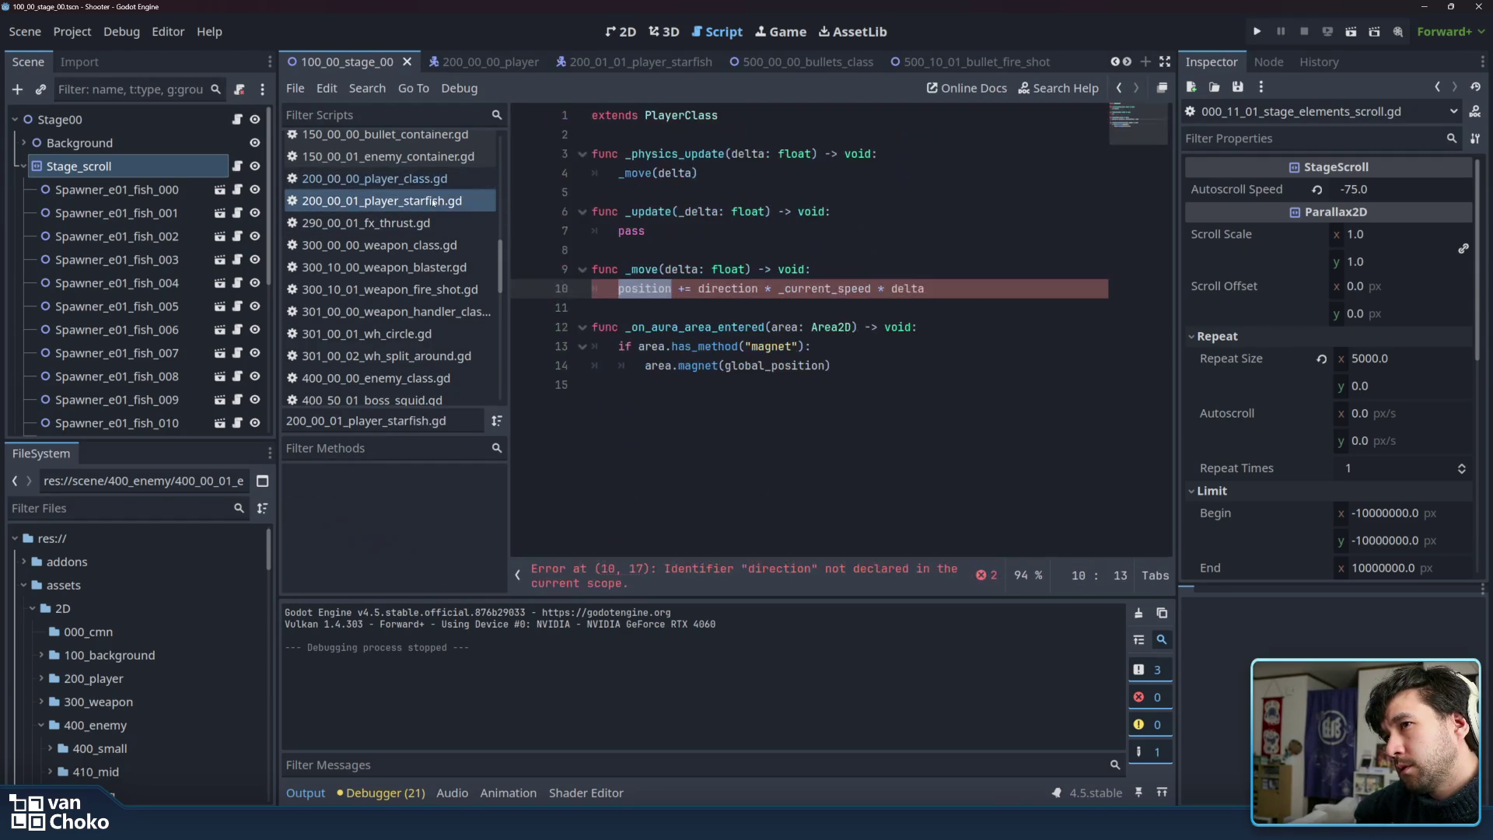
Comment out the _move function on lines 9–10 with Ctrl+K and save the starfish script.
click(657, 116)
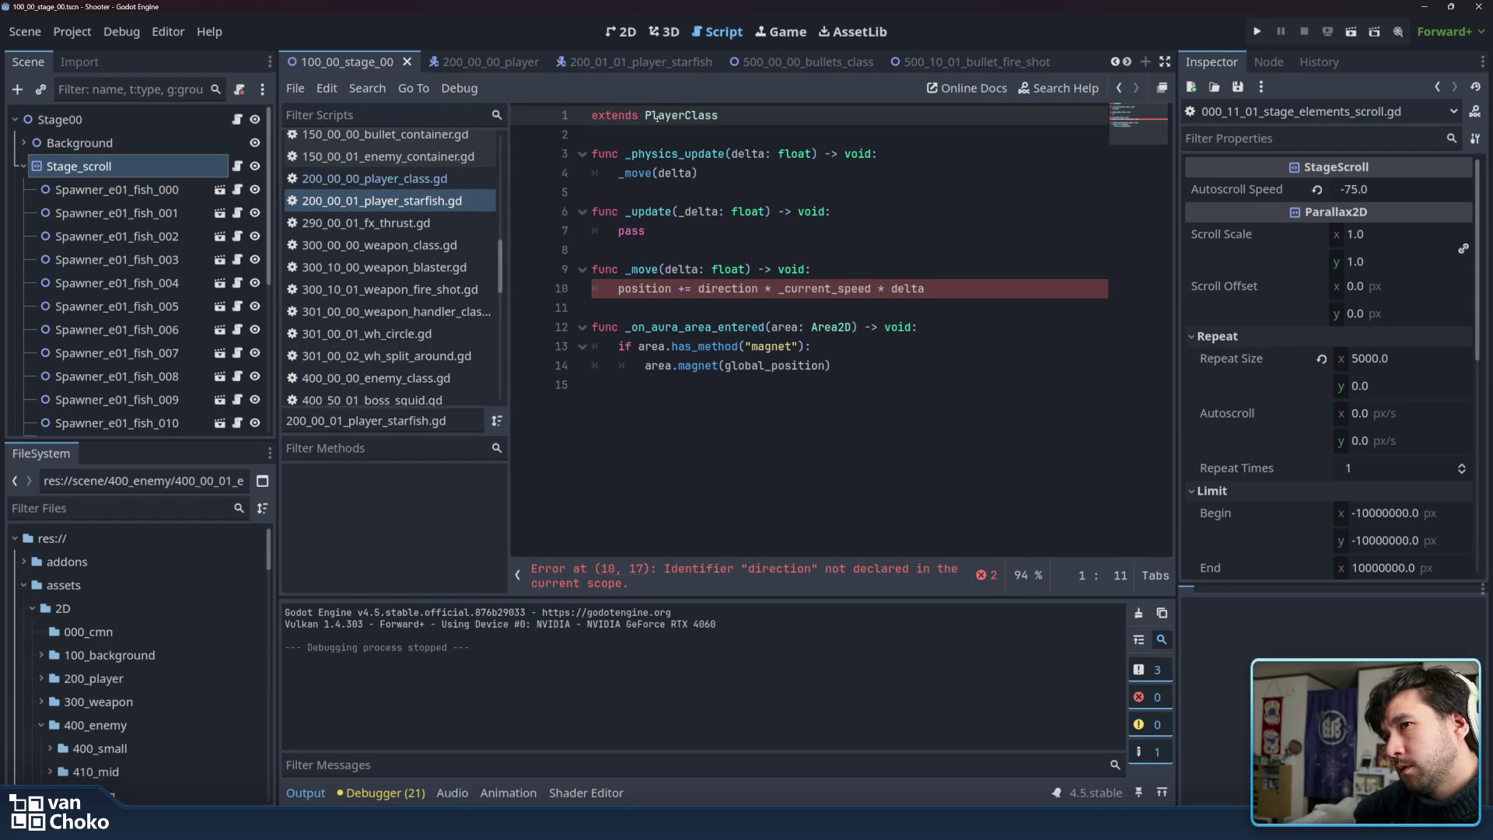
click(630, 154)
click(679, 300)
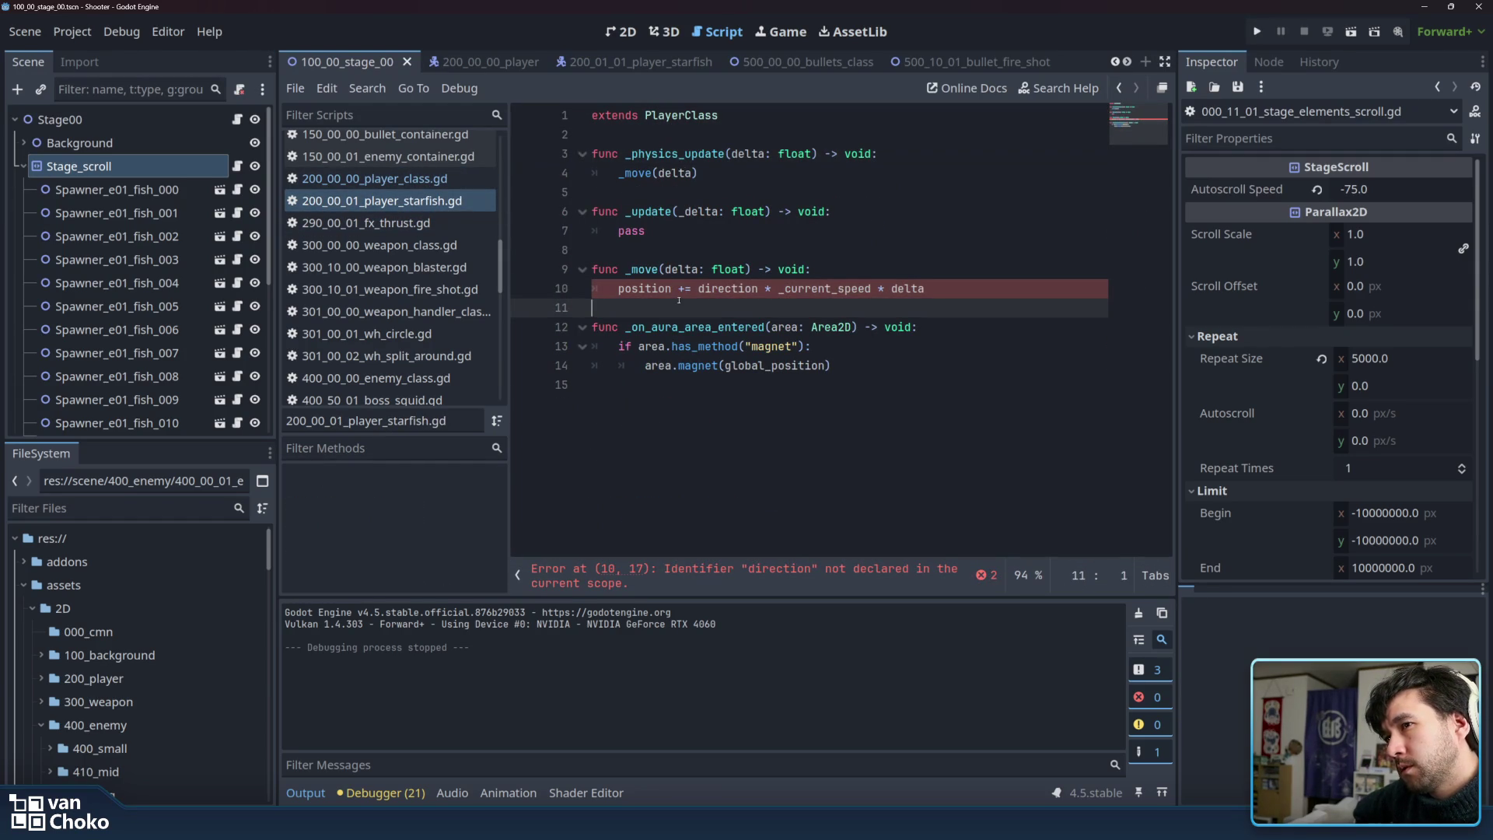
click(612, 289)
drag(933, 289, 591, 268)
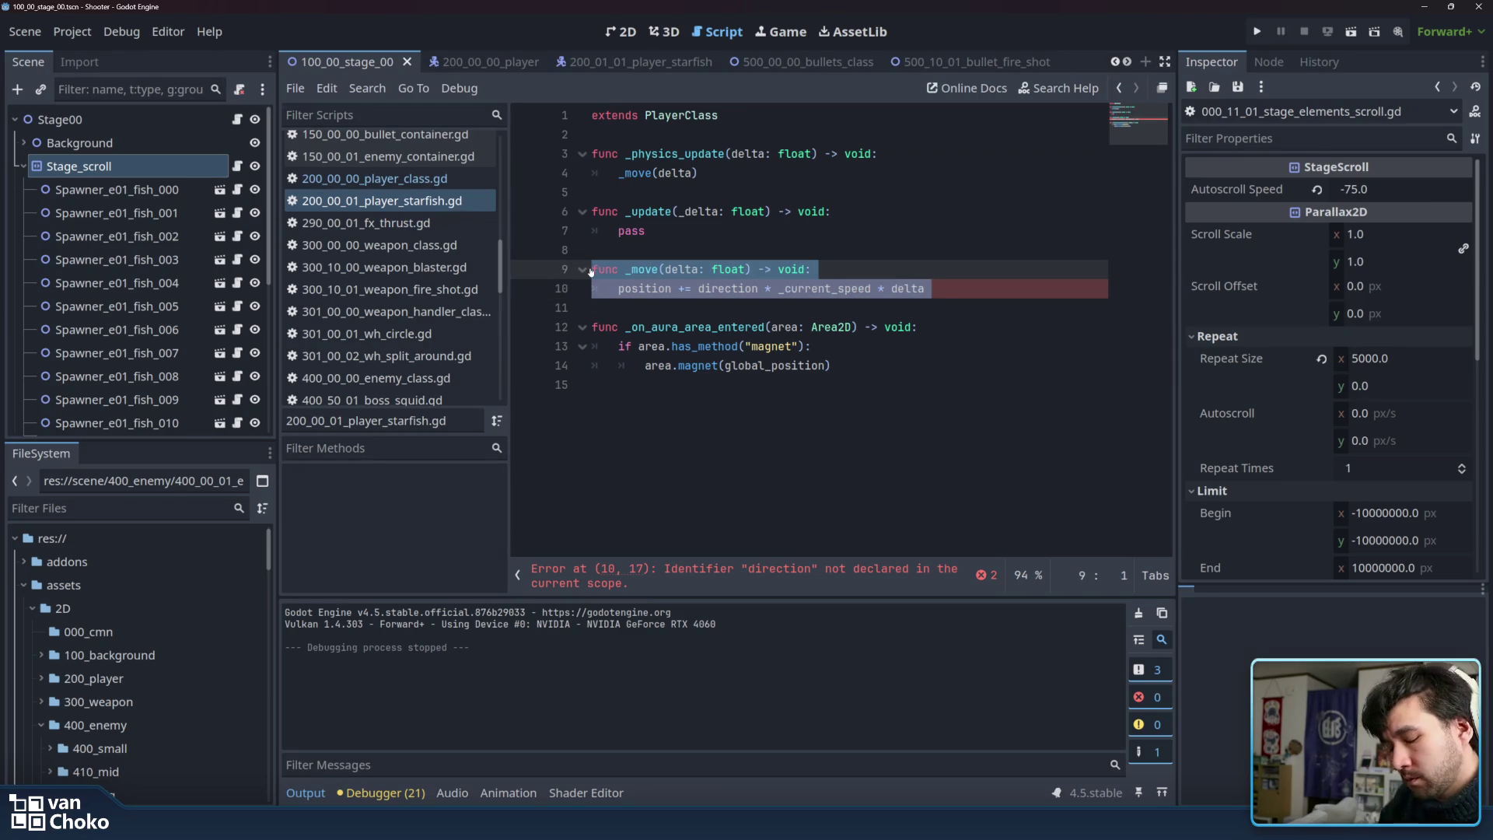
key(ctrl+k)
click(824, 230)
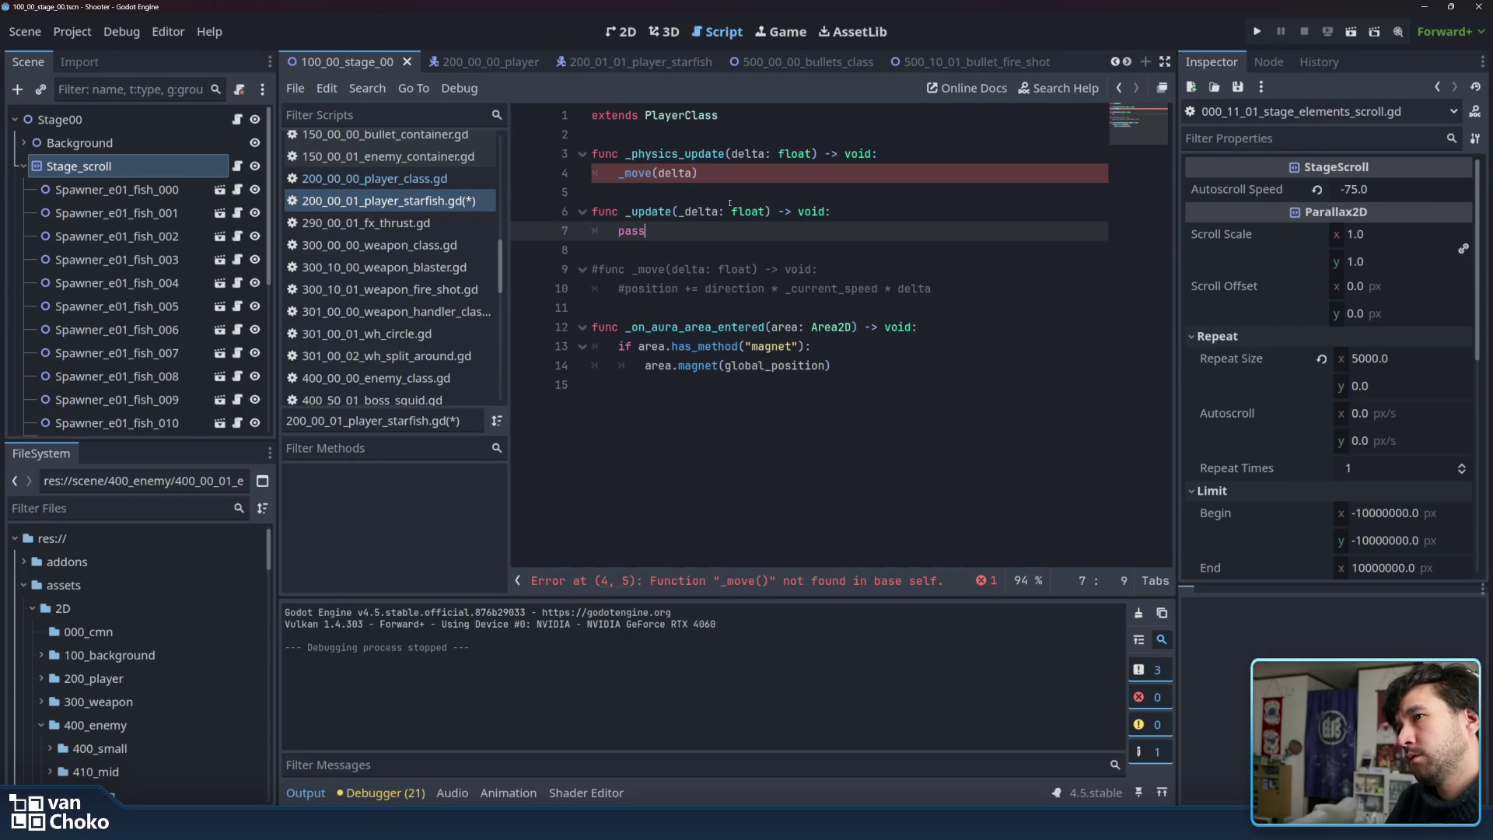
key(ctrl+s)
Comment out the _physics_update function on lines 3–4.
drag(735, 178, 590, 153)
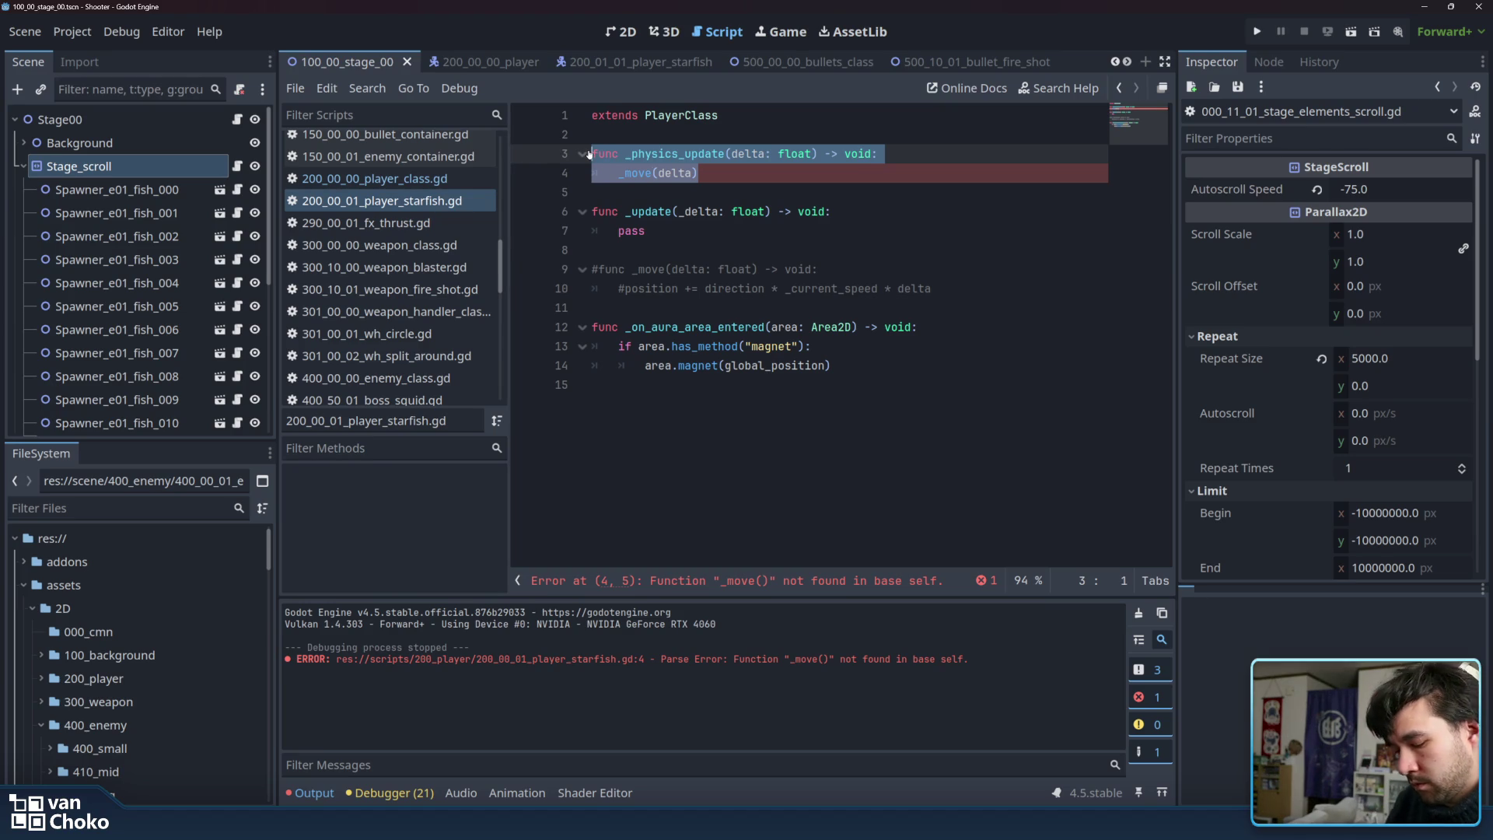
key(ctrl+k)
click(842, 199)
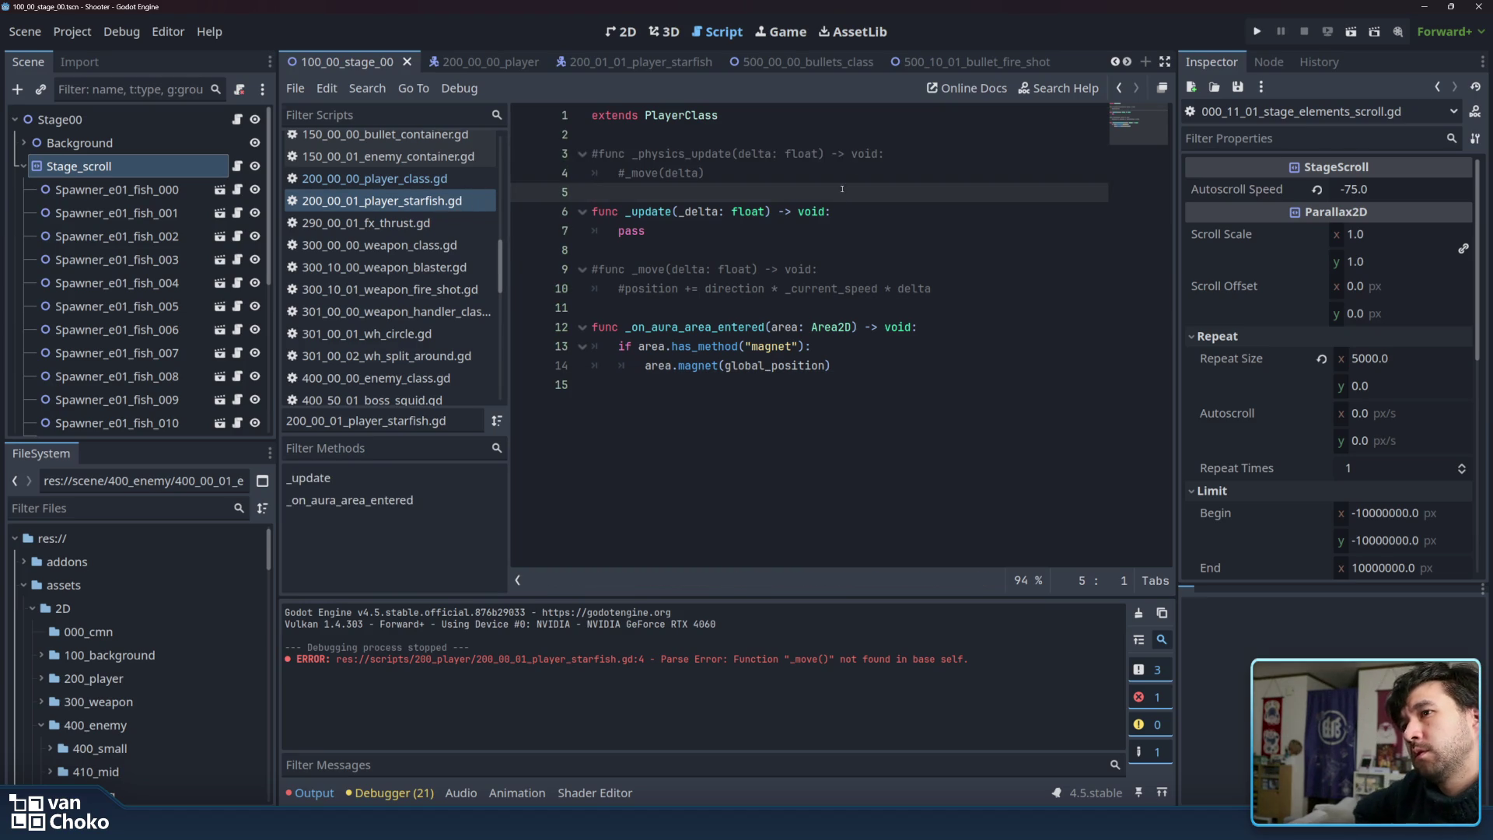
Run the game, start gameplay from the main menu to reach Stage 1, then close it.
click(1257, 31)
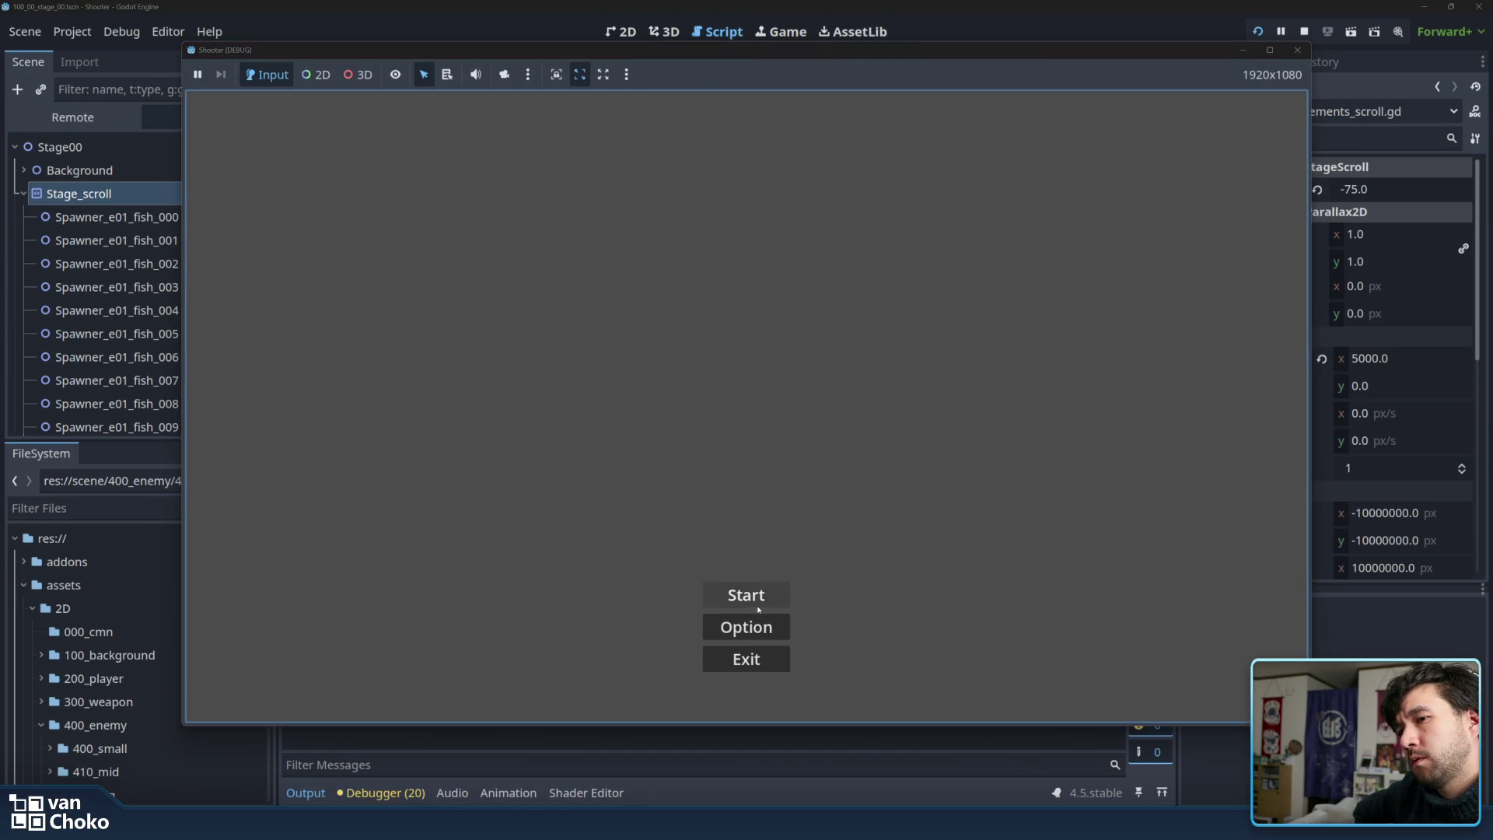
click(746, 595)
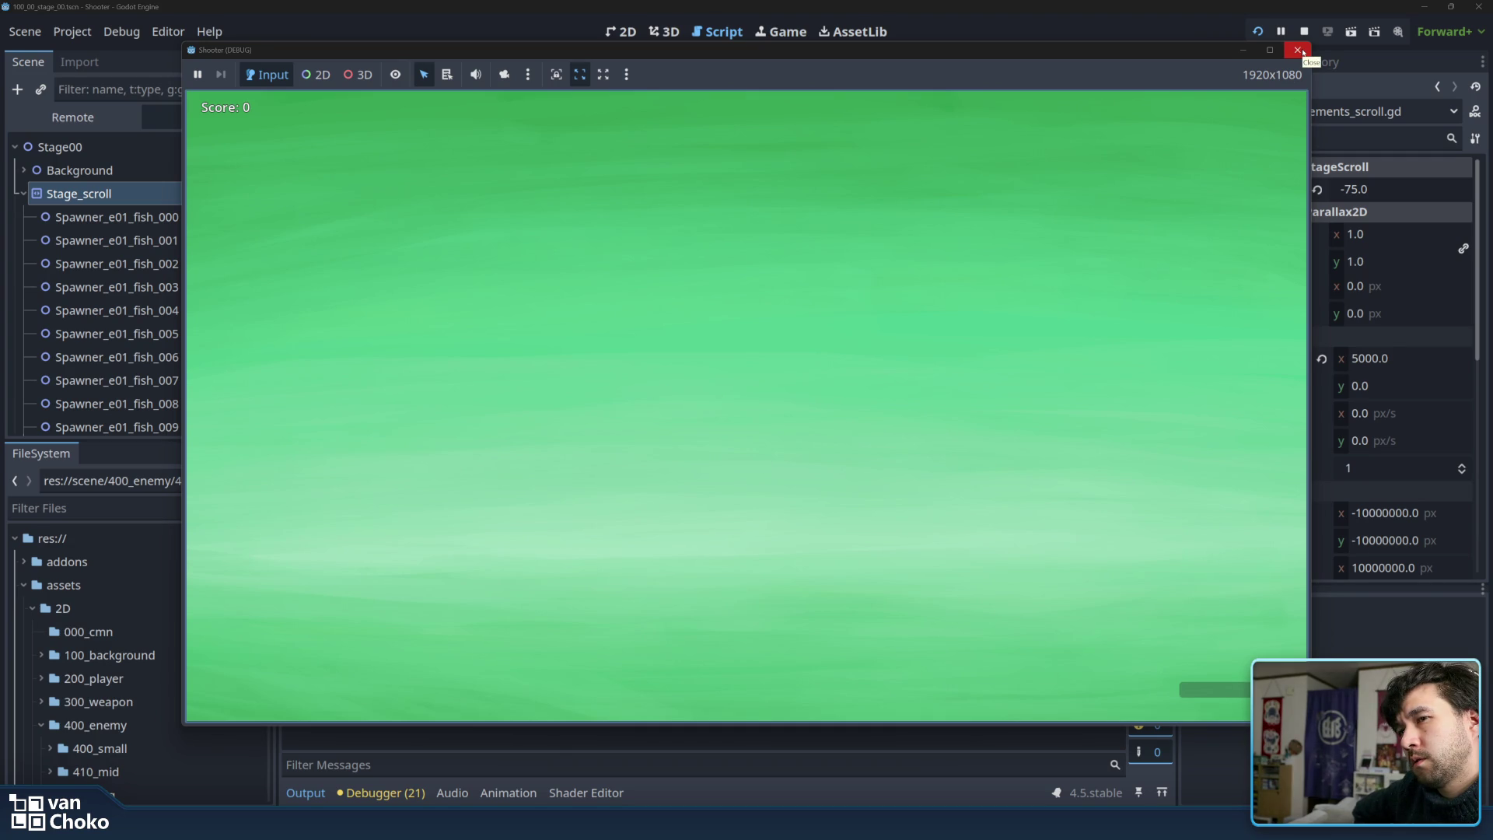
click(1297, 52)
Open 200_00_00_player_class.gd and scroll through its direction-input handlers and gun timer logic.
click(688, 315)
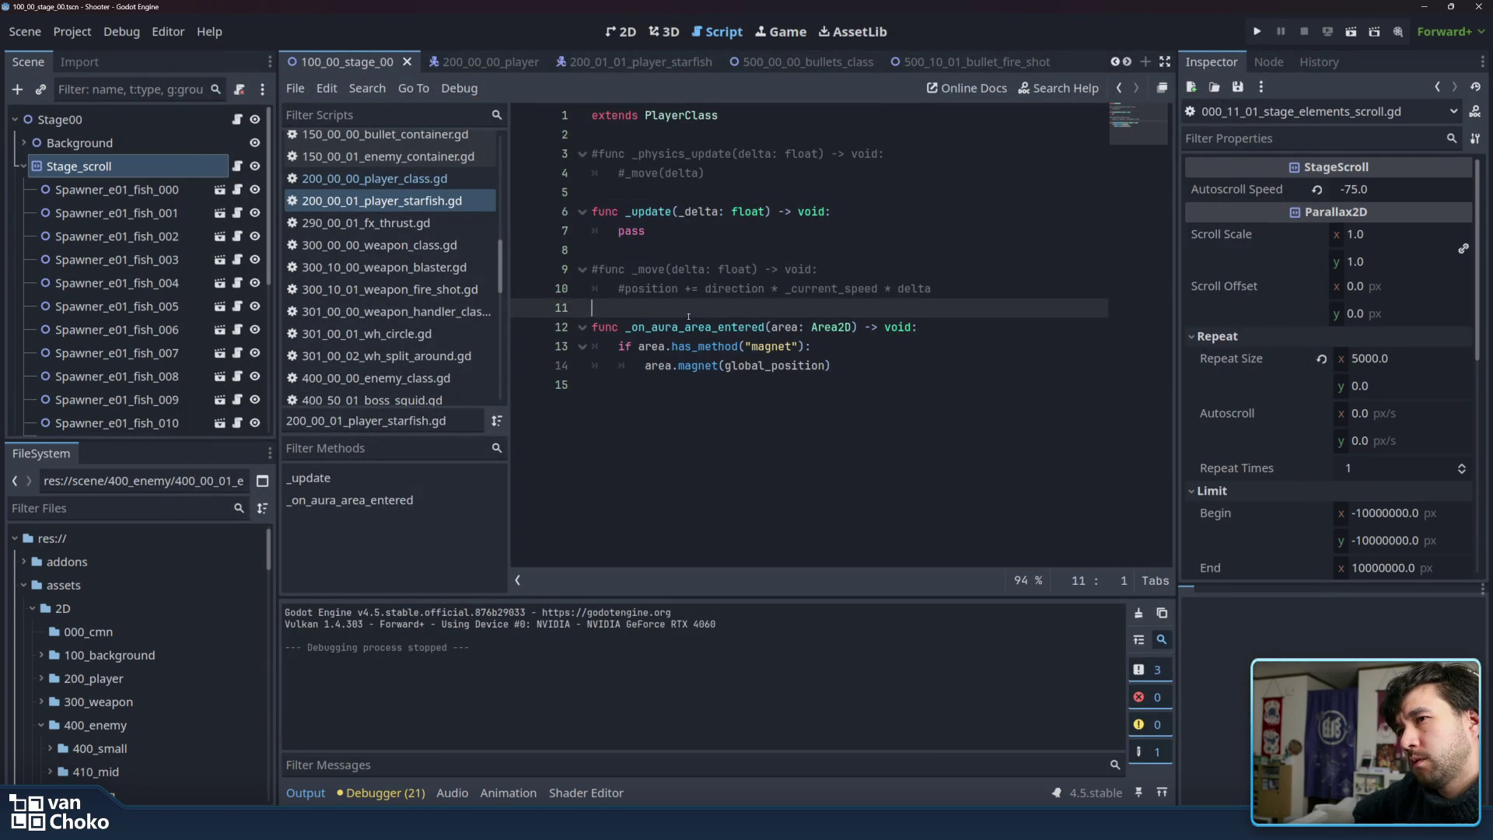
click(713, 413)
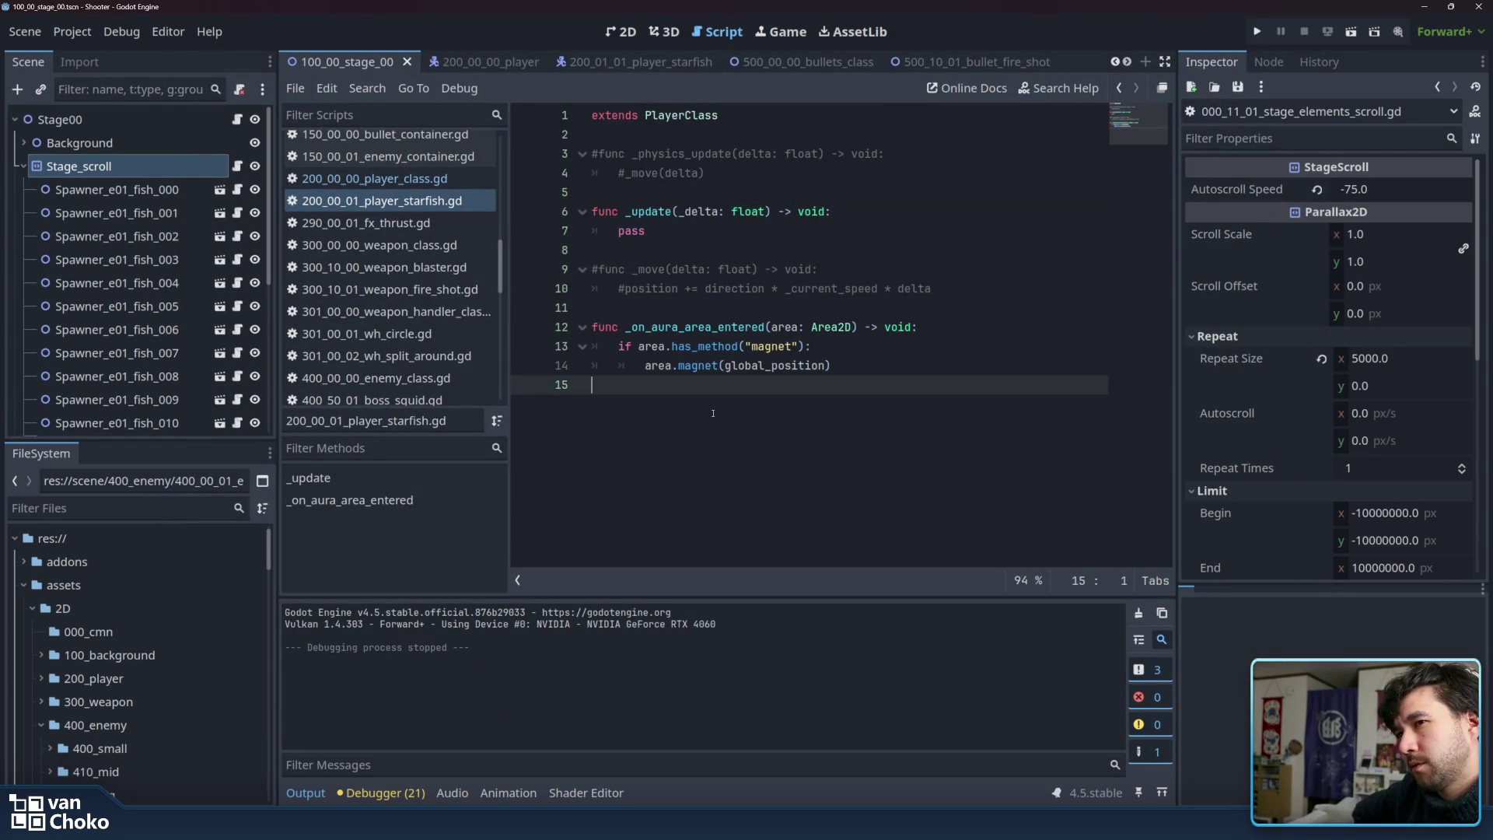
click(423, 185)
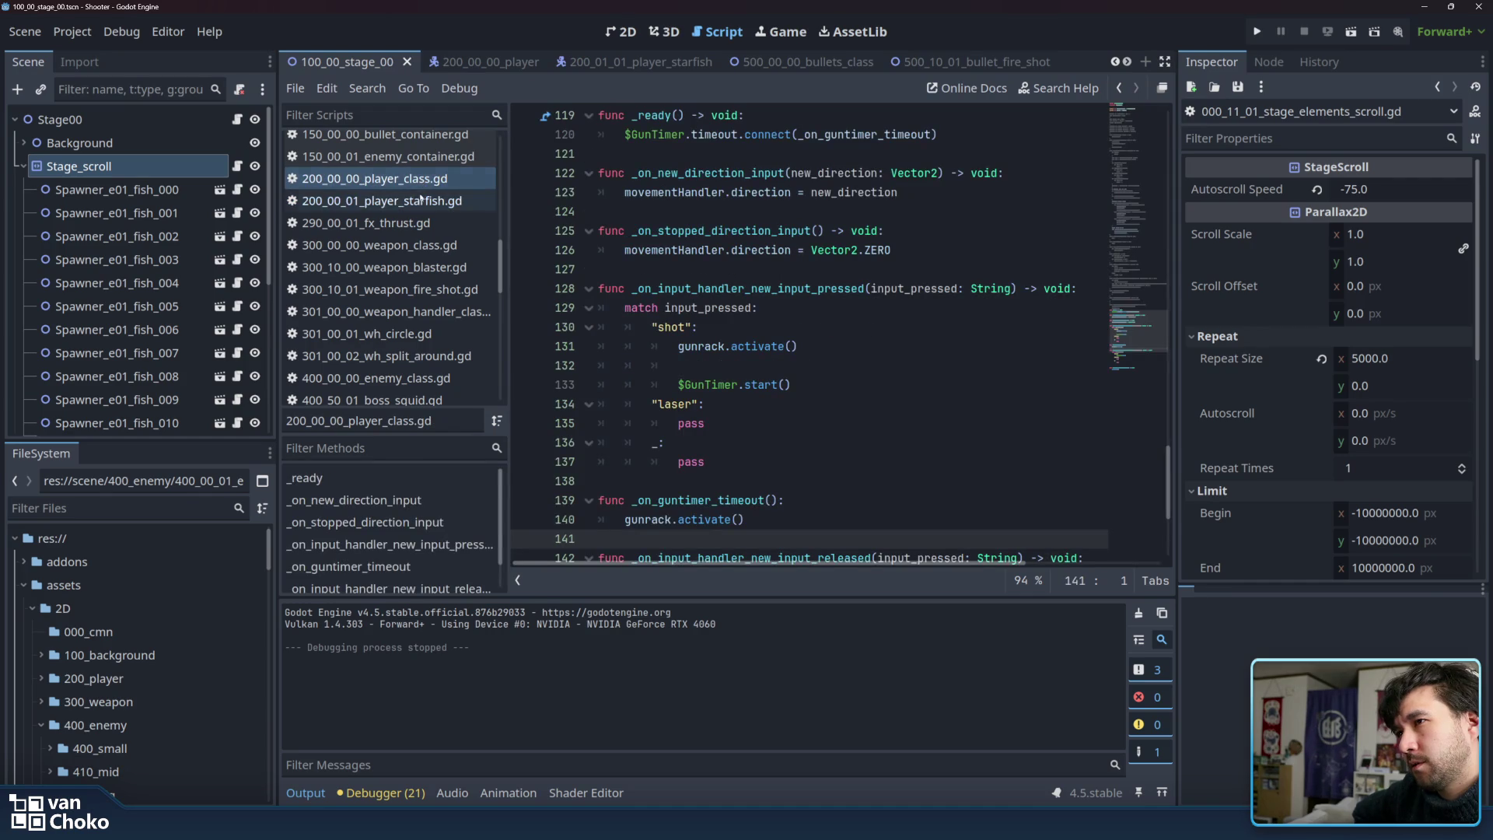
click(423, 196)
click(420, 187)
click(423, 198)
click(421, 185)
scroll(426, 193, up, 3)
scroll(431, 194, up, 3)
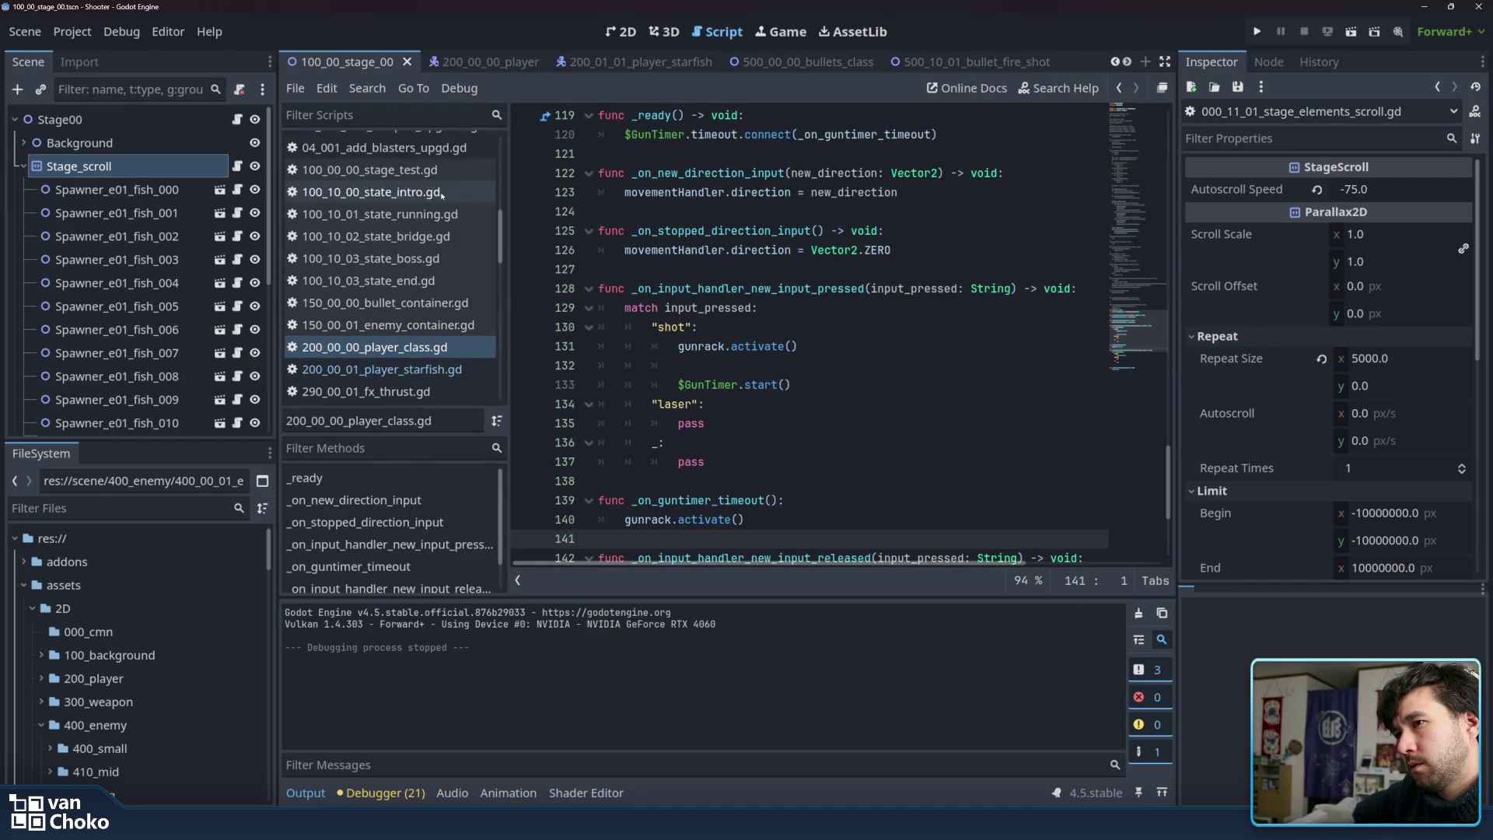
scroll(442, 197, down, 3)
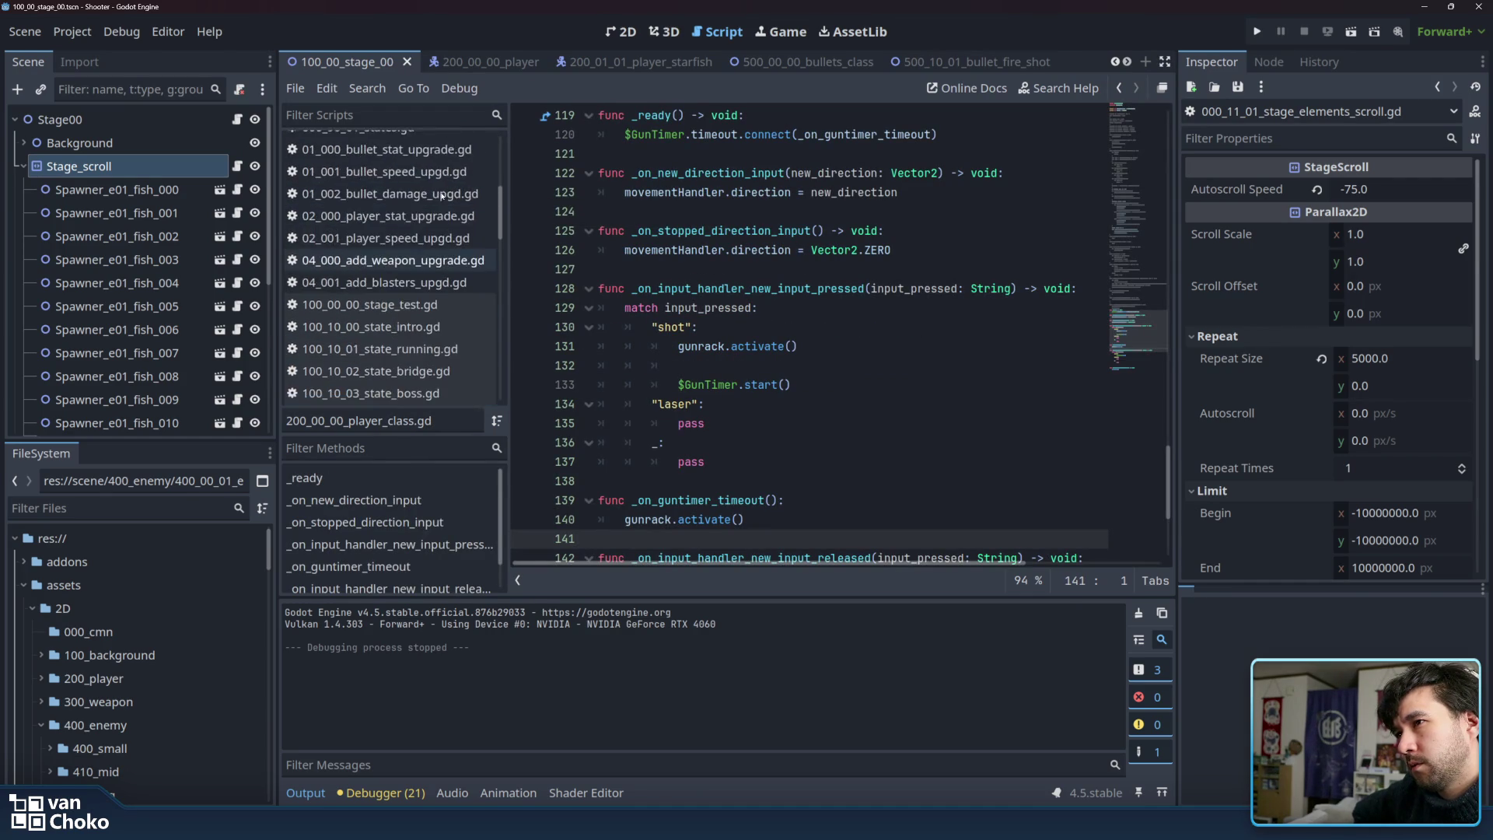
scroll(445, 201, down, 10)
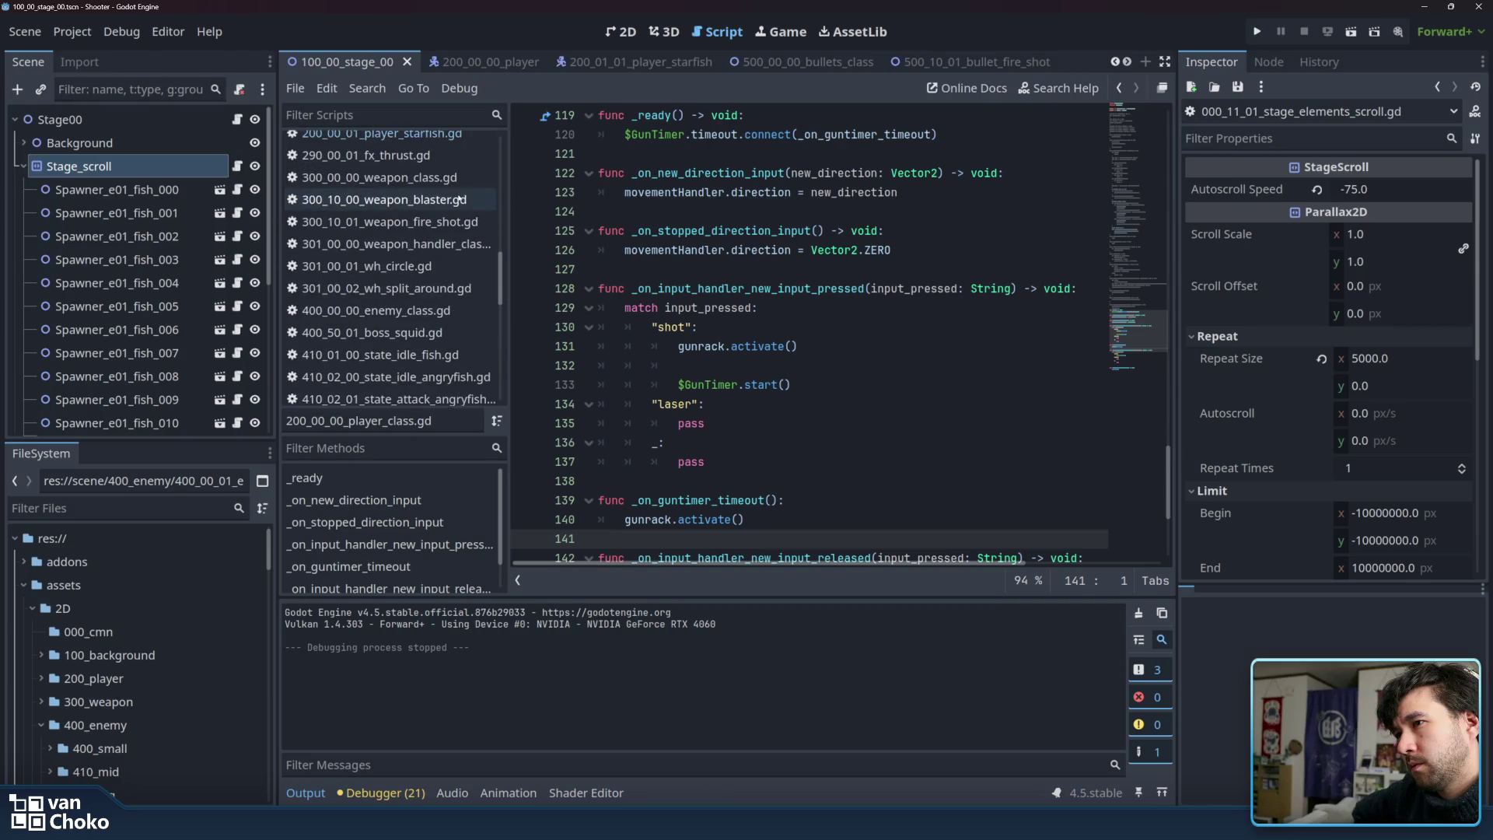
scroll(459, 200, down, 5)
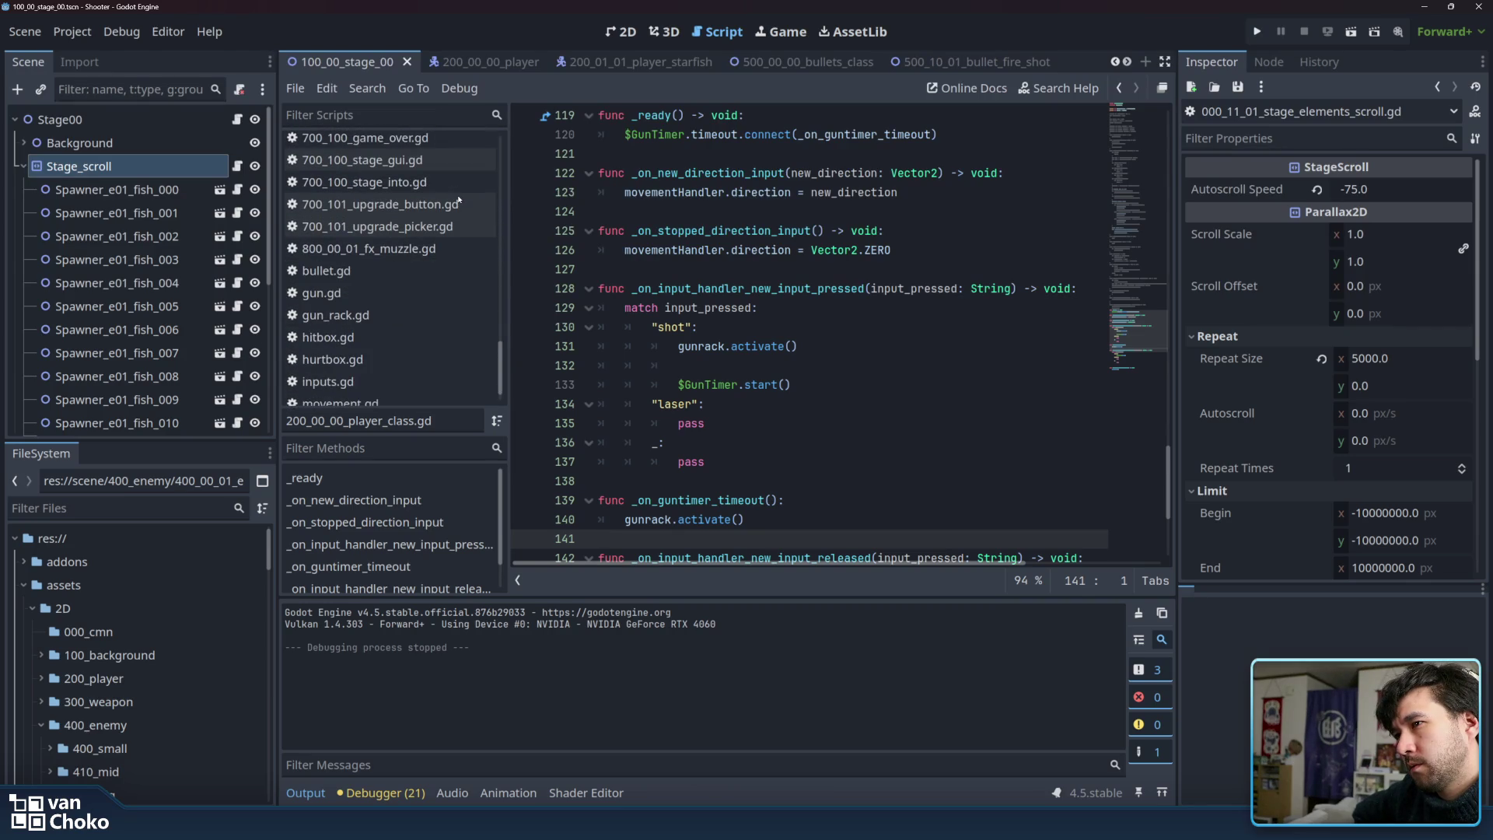
Select the Player_01_starfish root node, widen the Inspector, and open its attached player_class.gd script resource.
click(630, 62)
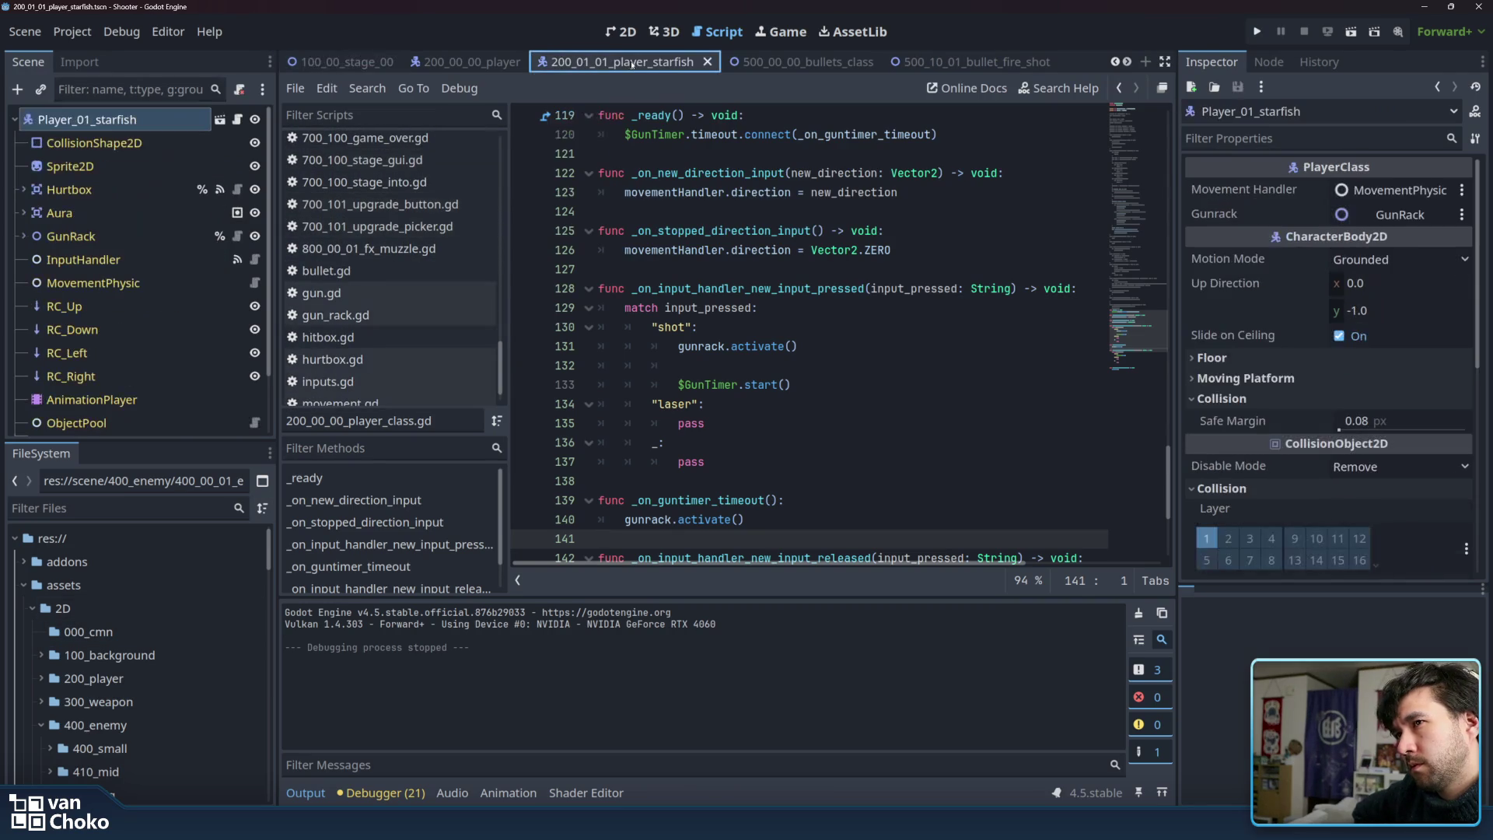
click(132, 120)
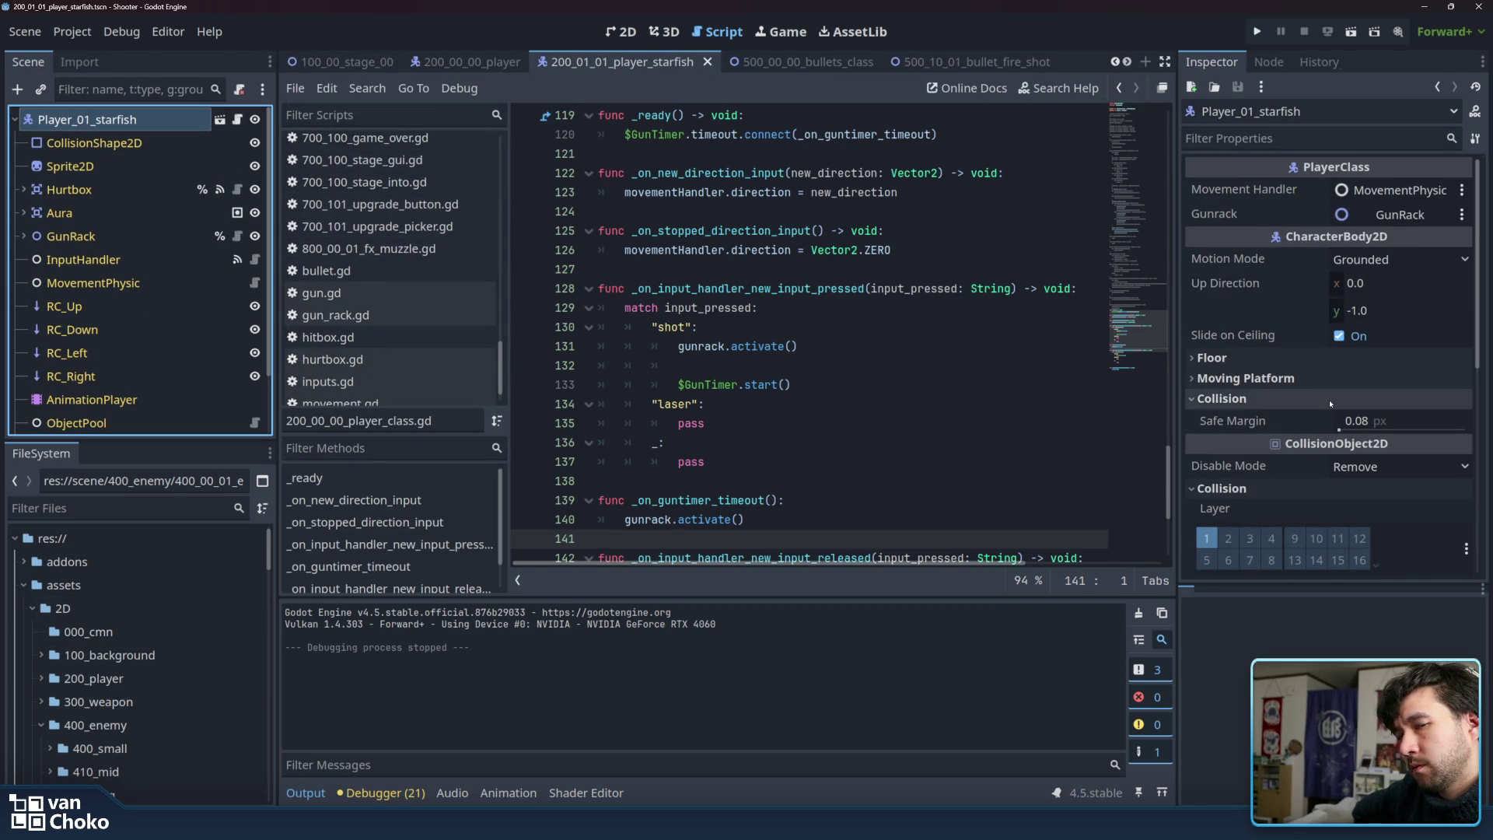
scroll(1340, 412, down, 6)
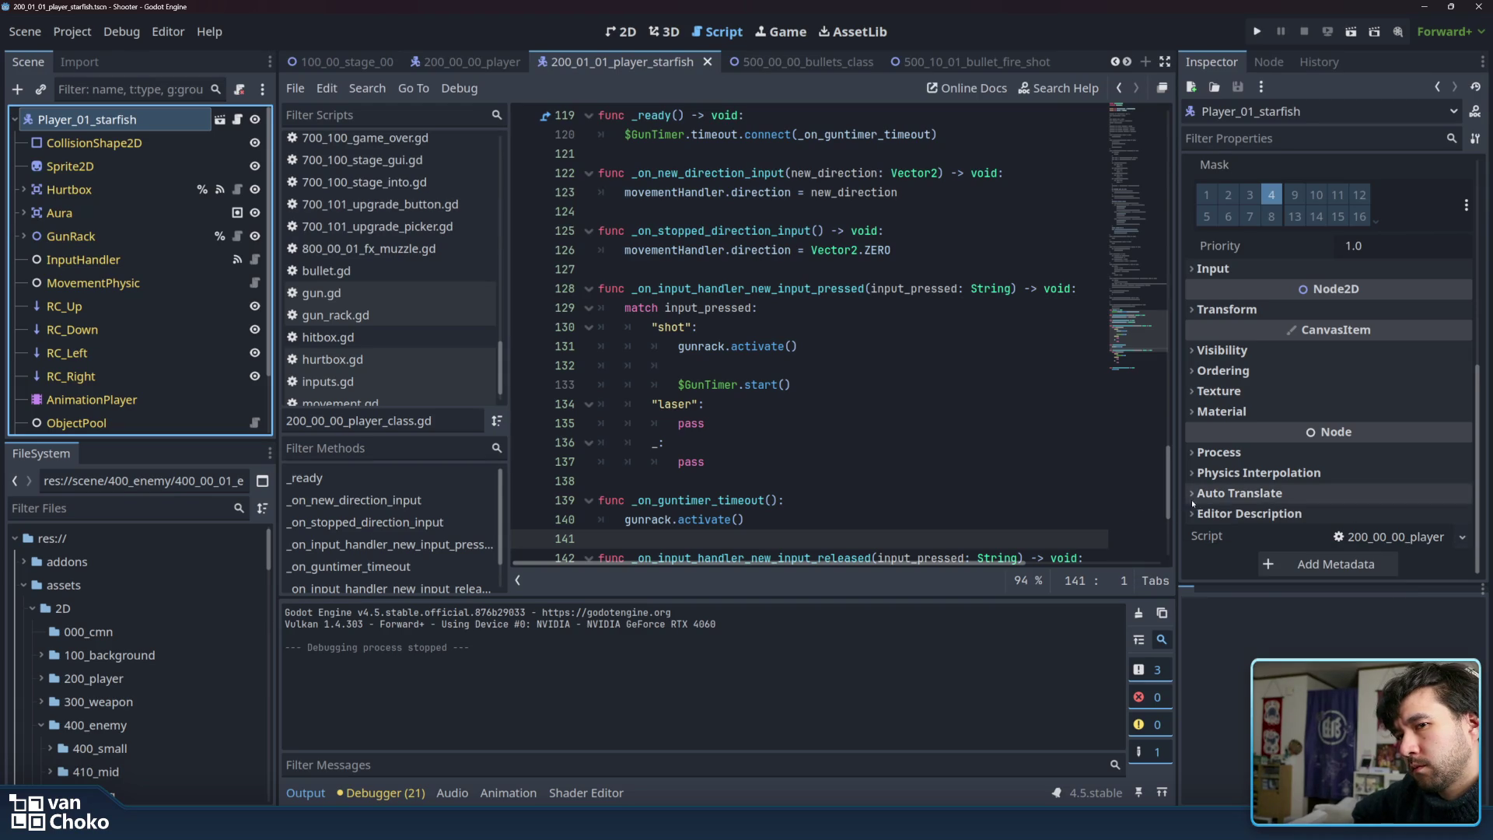
drag(1178, 498, 1016, 498)
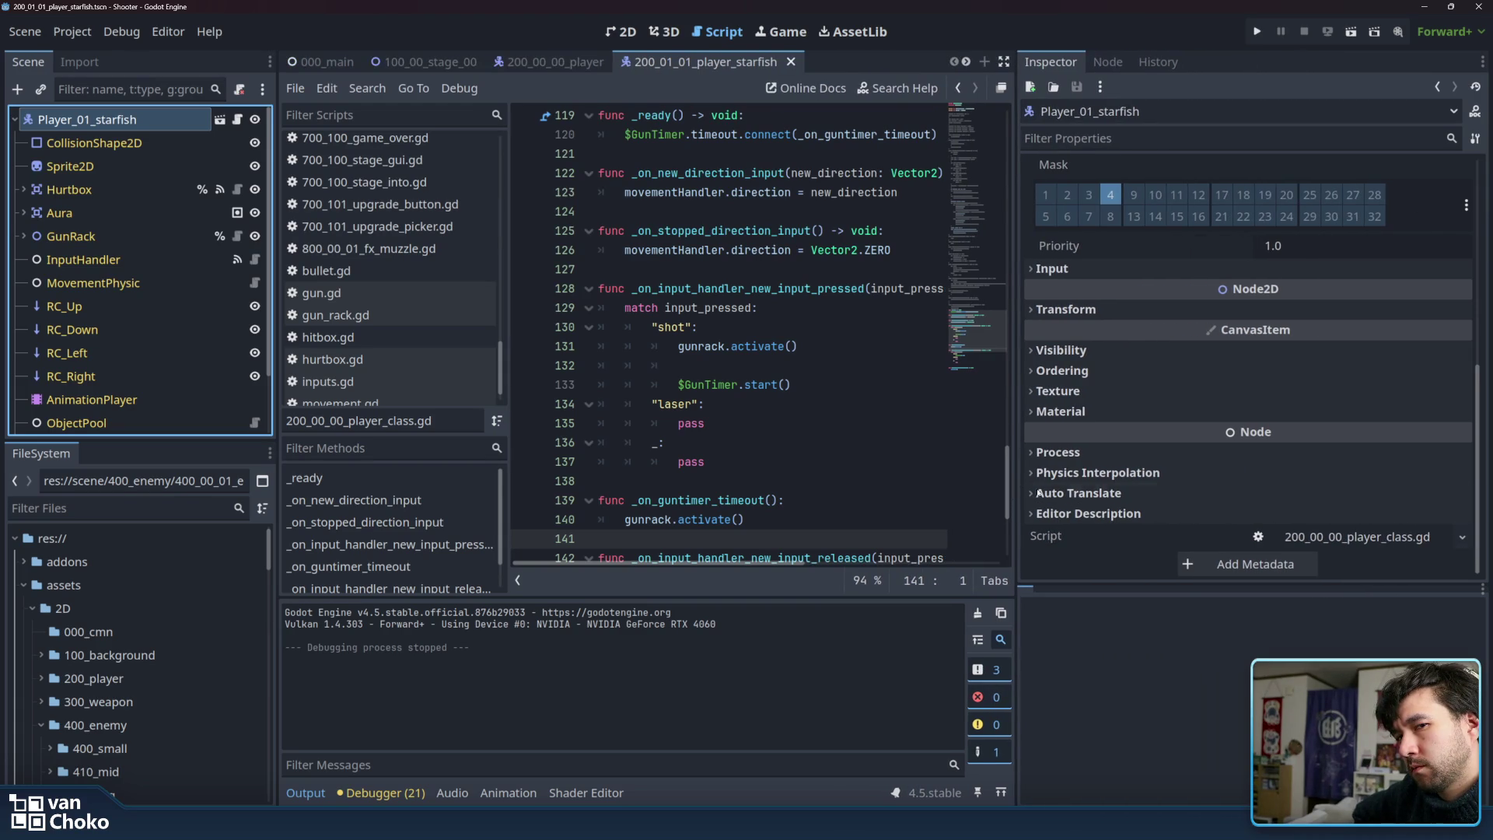
click(1349, 539)
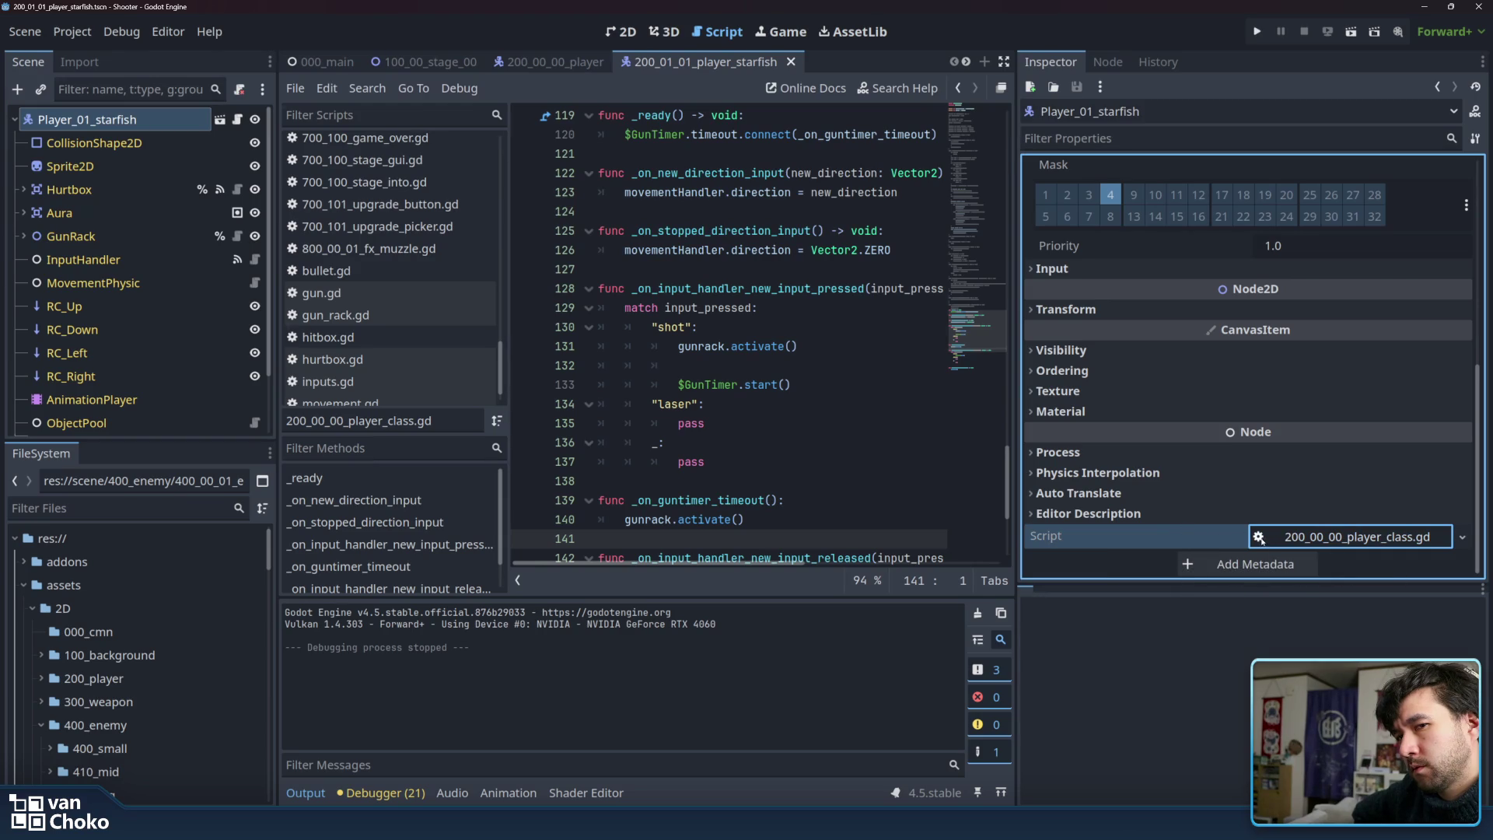
click(1423, 538)
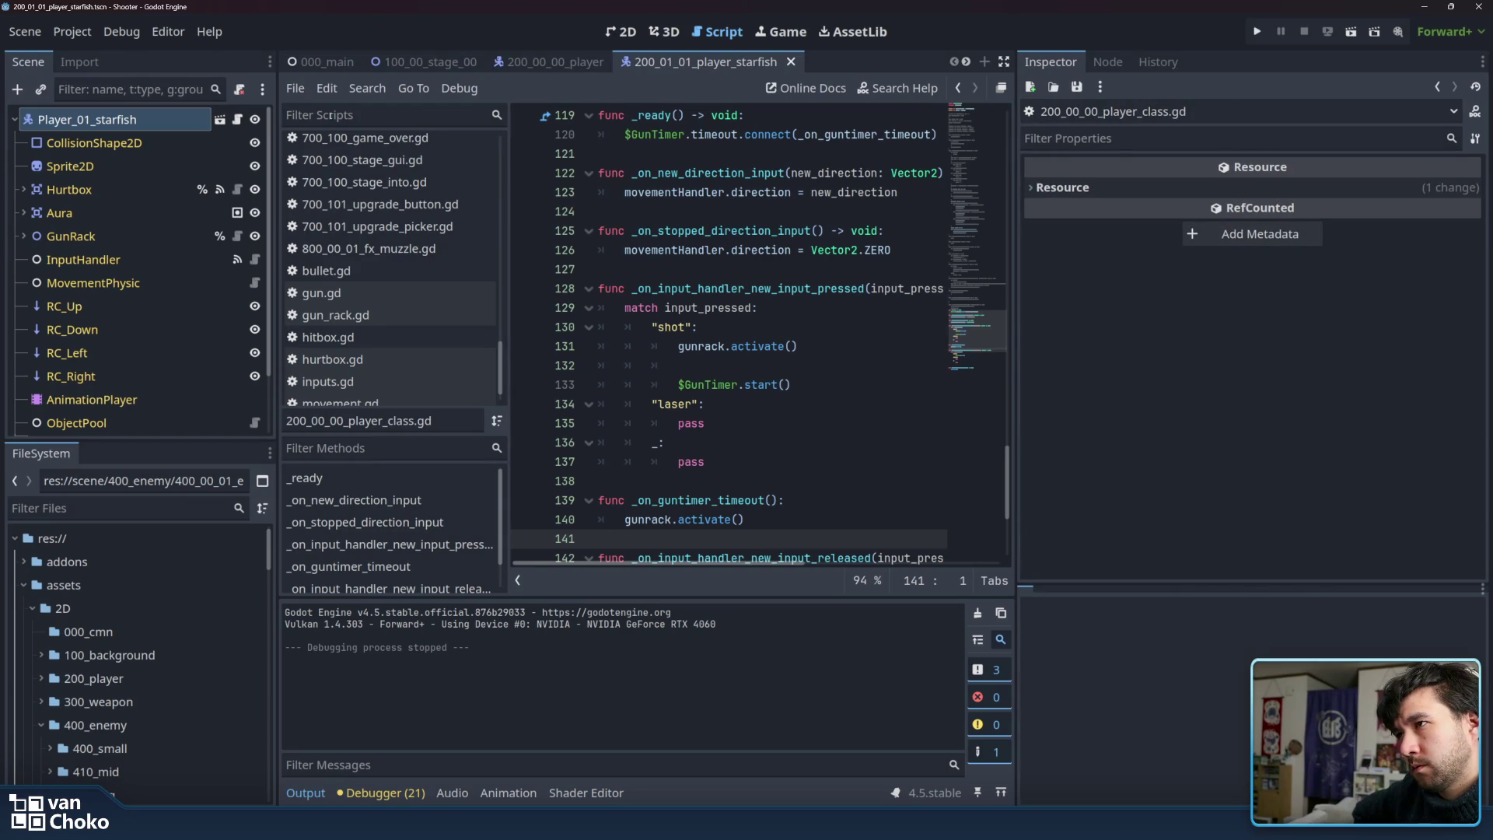
scroll(421, 155, up, 10)
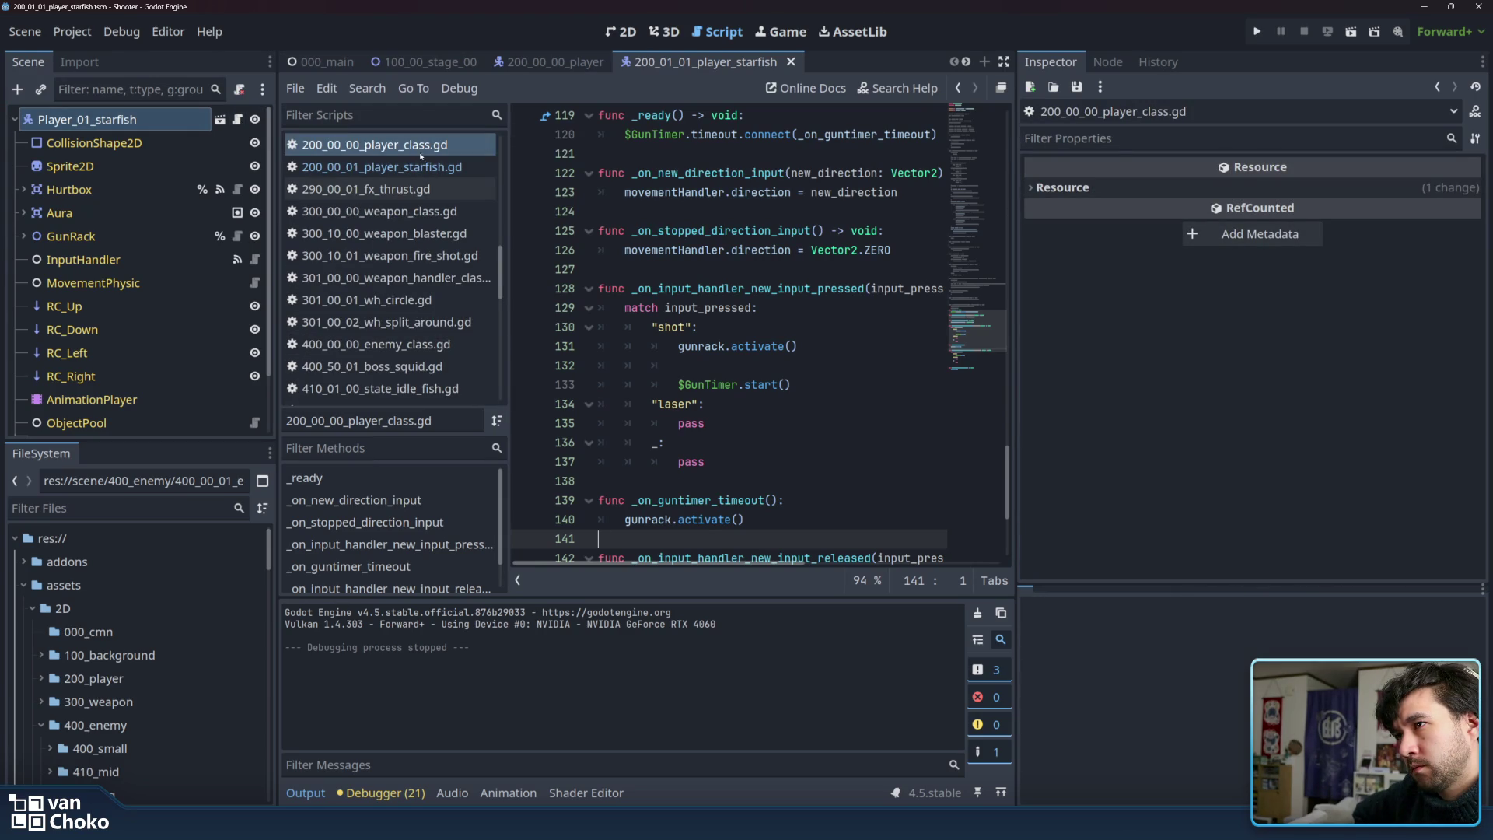
Widen the script editor and scroll player_class.gd from line 123 up to the PlayerClass declaration.
click(692, 192)
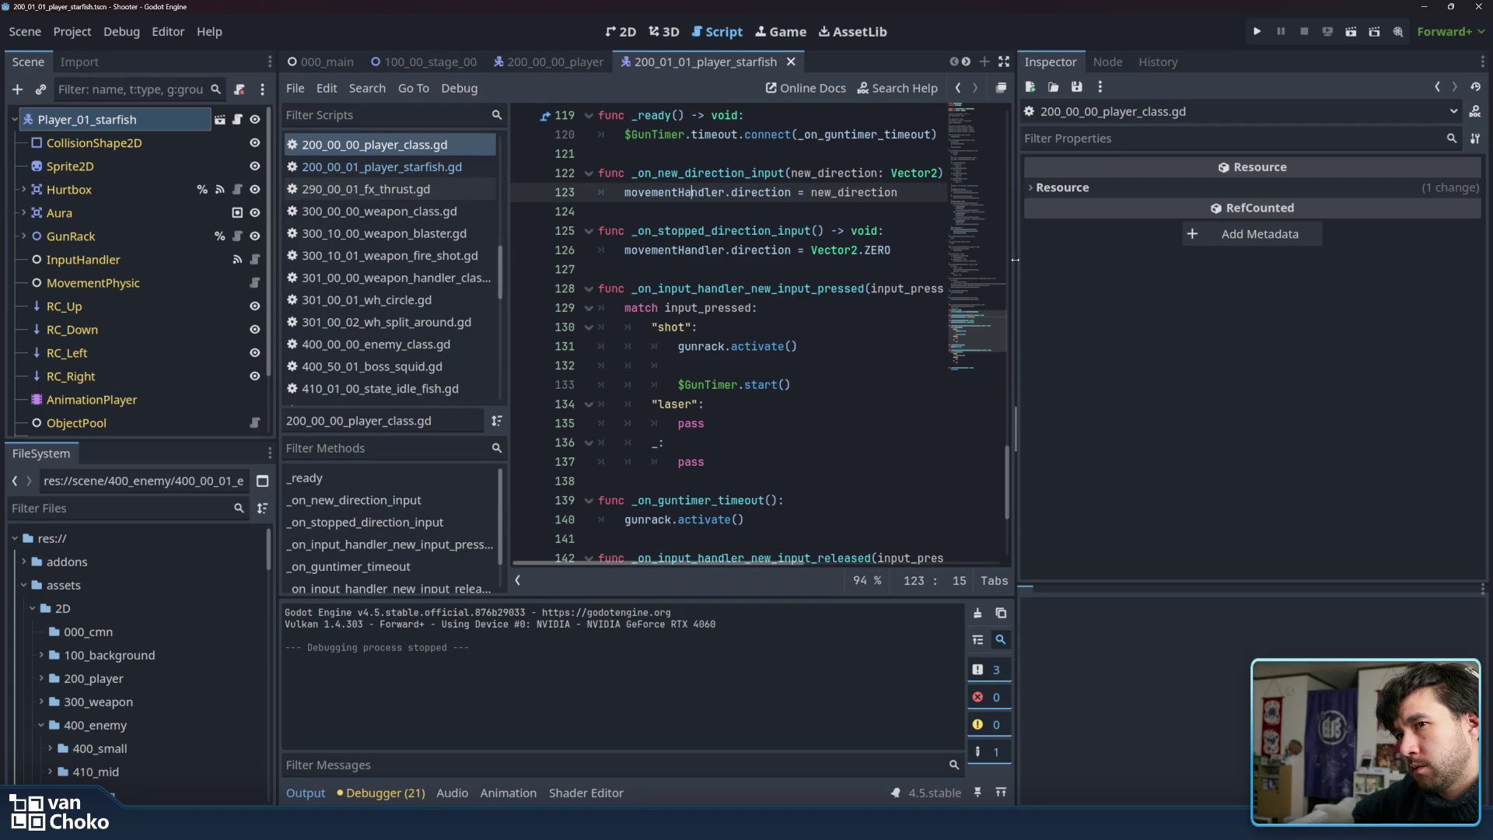
drag(1015, 259, 1330, 259)
scroll(1132, 257, down, 4)
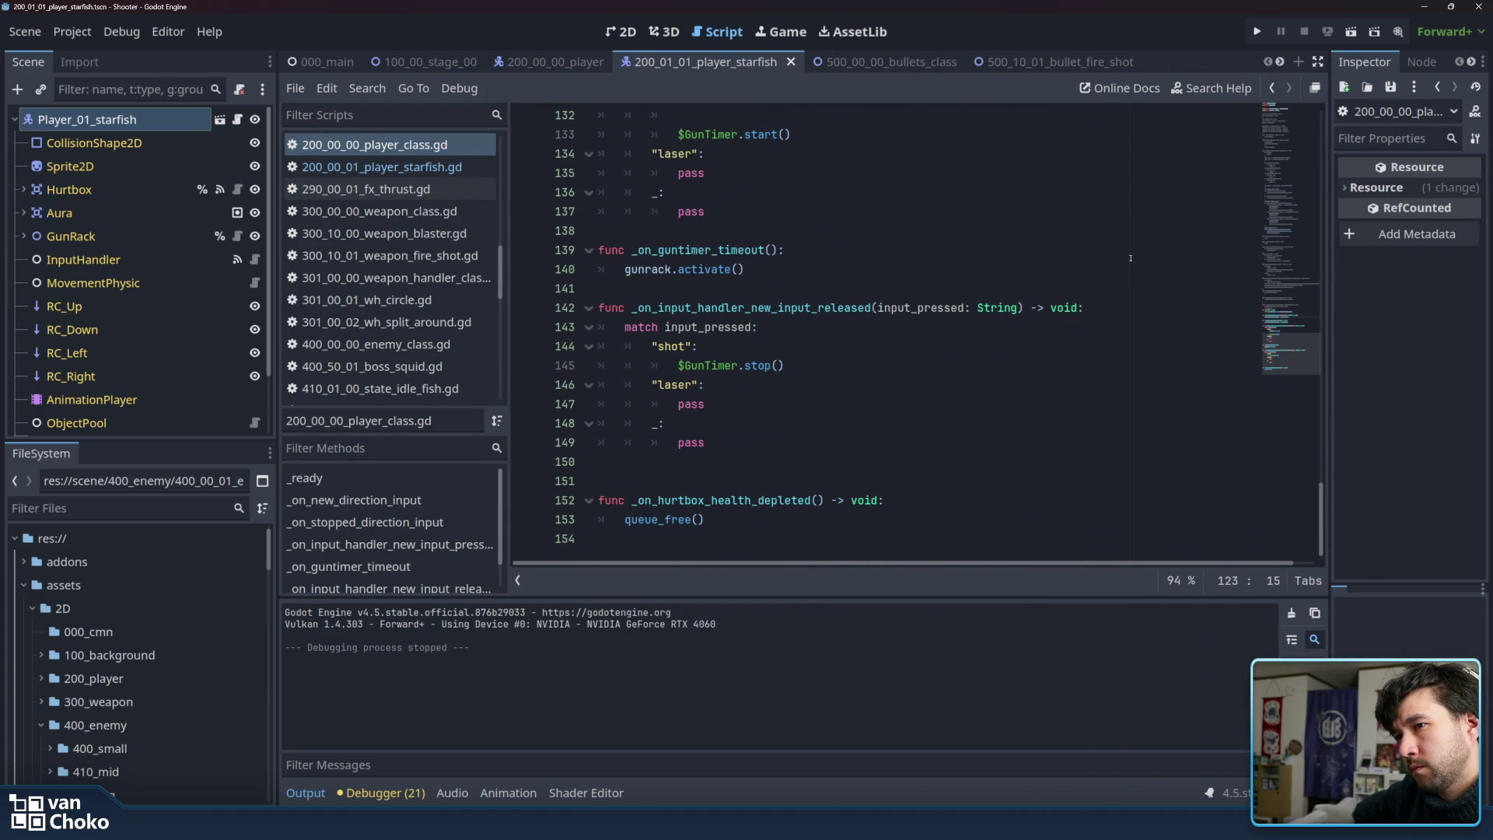
scroll(1131, 258, up, 9)
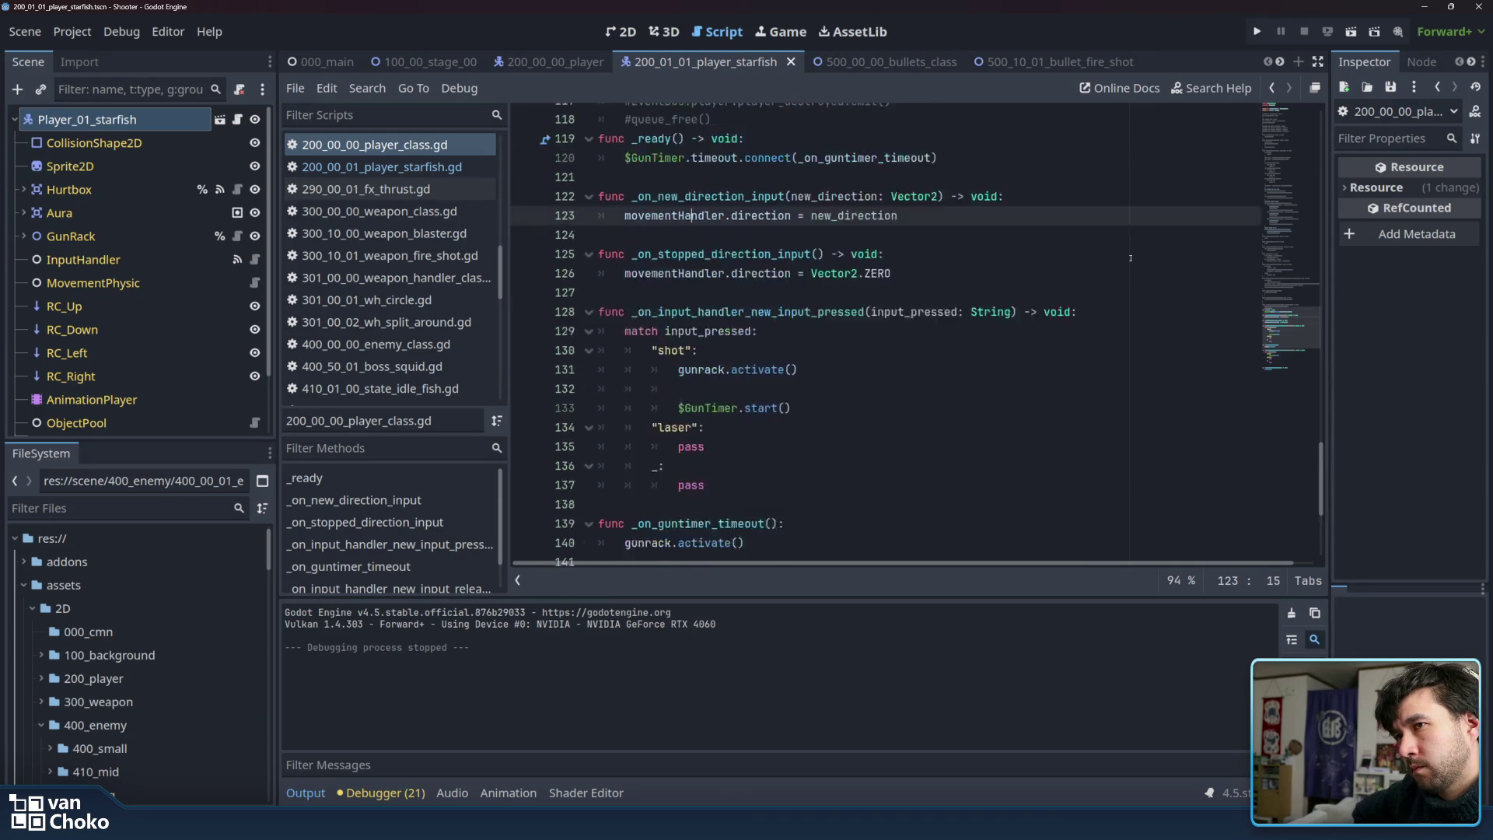
scroll(1131, 258, up, 15)
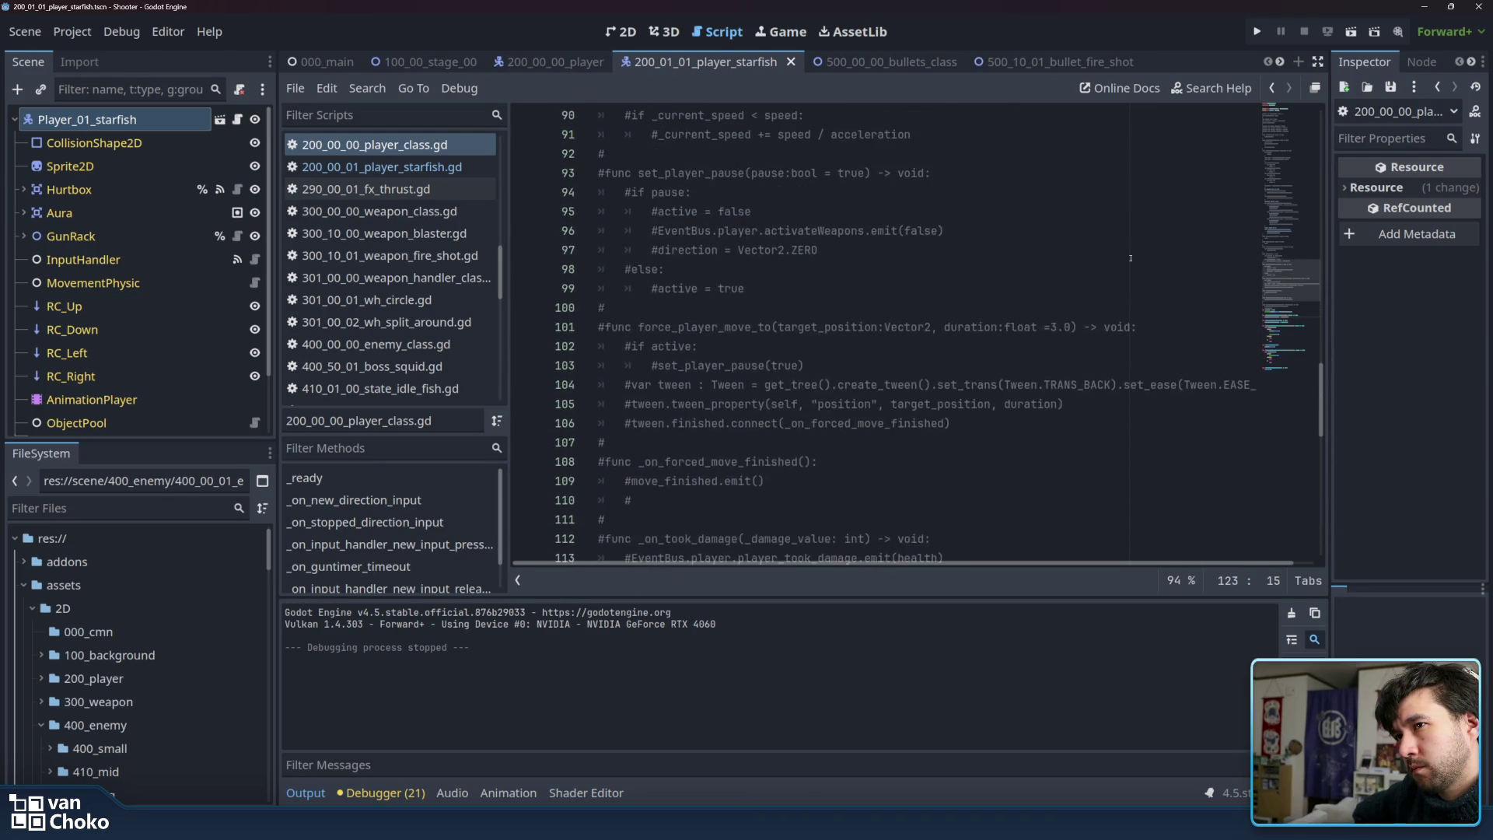
scroll(1130, 258, up, 20)
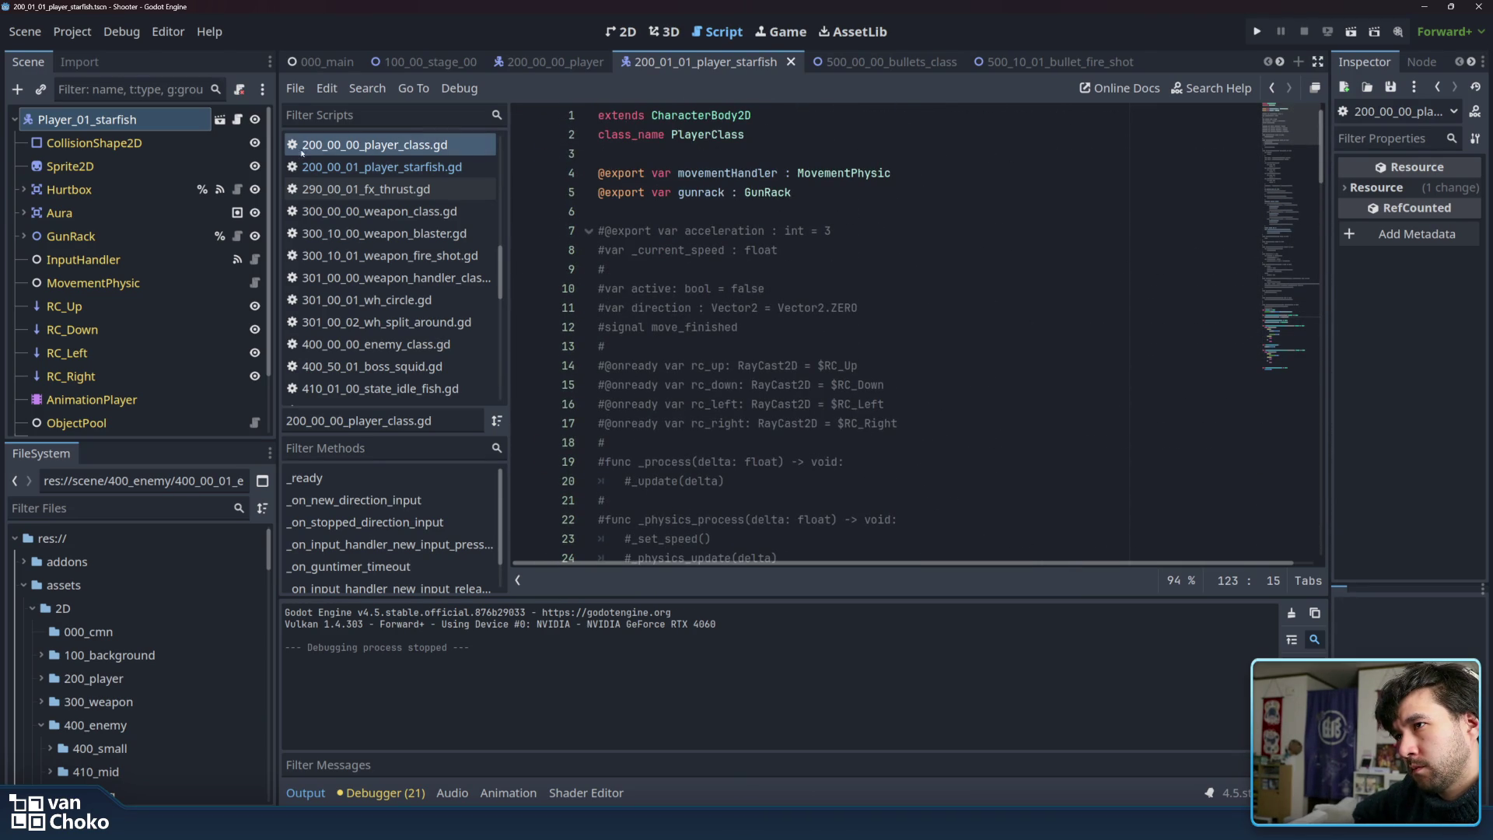
Select 200_01_01_player_starfish.tscn under scene/200_player, then return to the 100_00_stage_00 scene.
click(396, 145)
scroll(147, 627, down, 5)
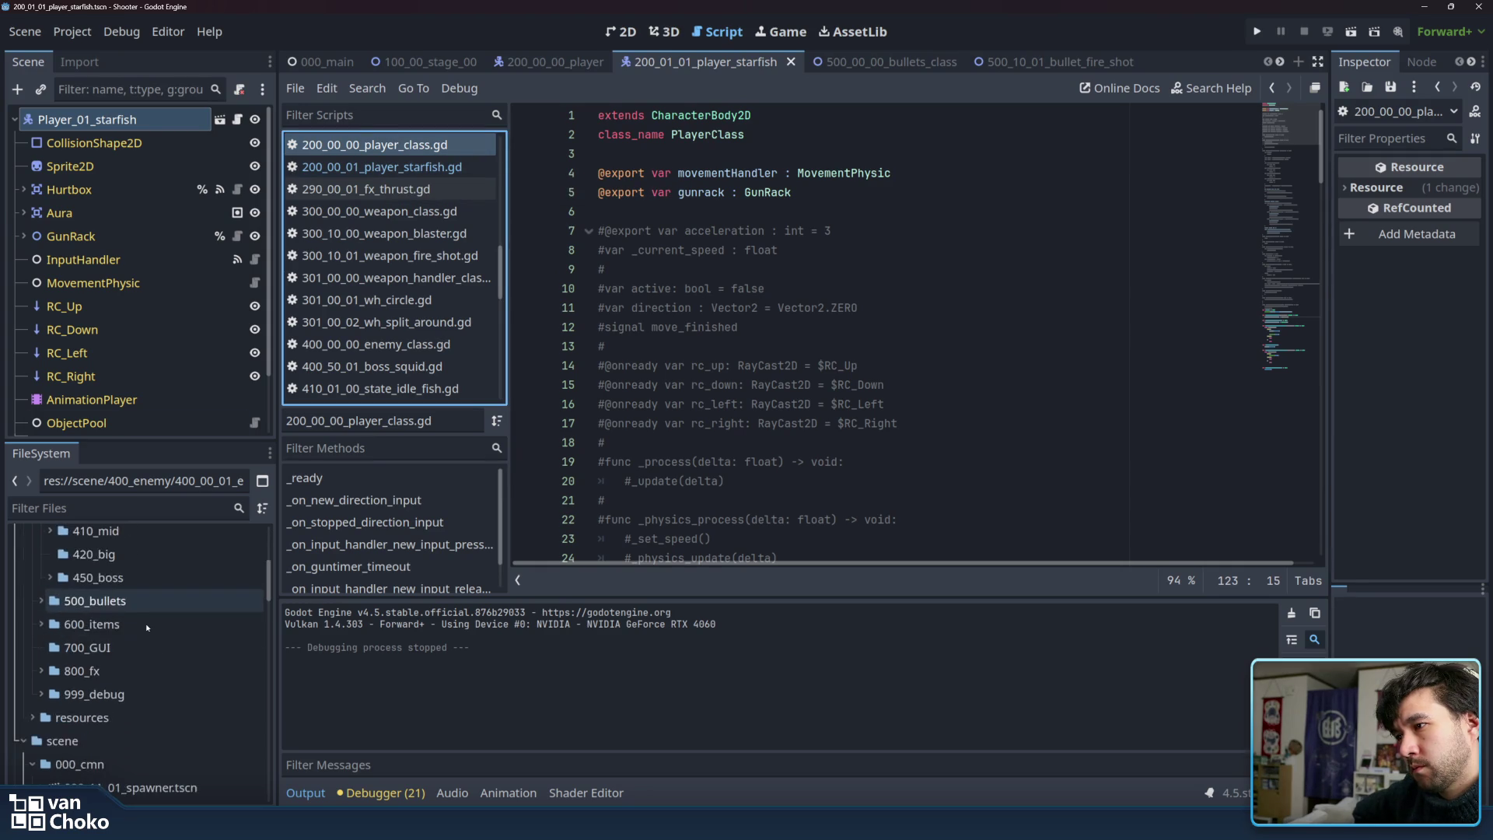
scroll(147, 626, down, 10)
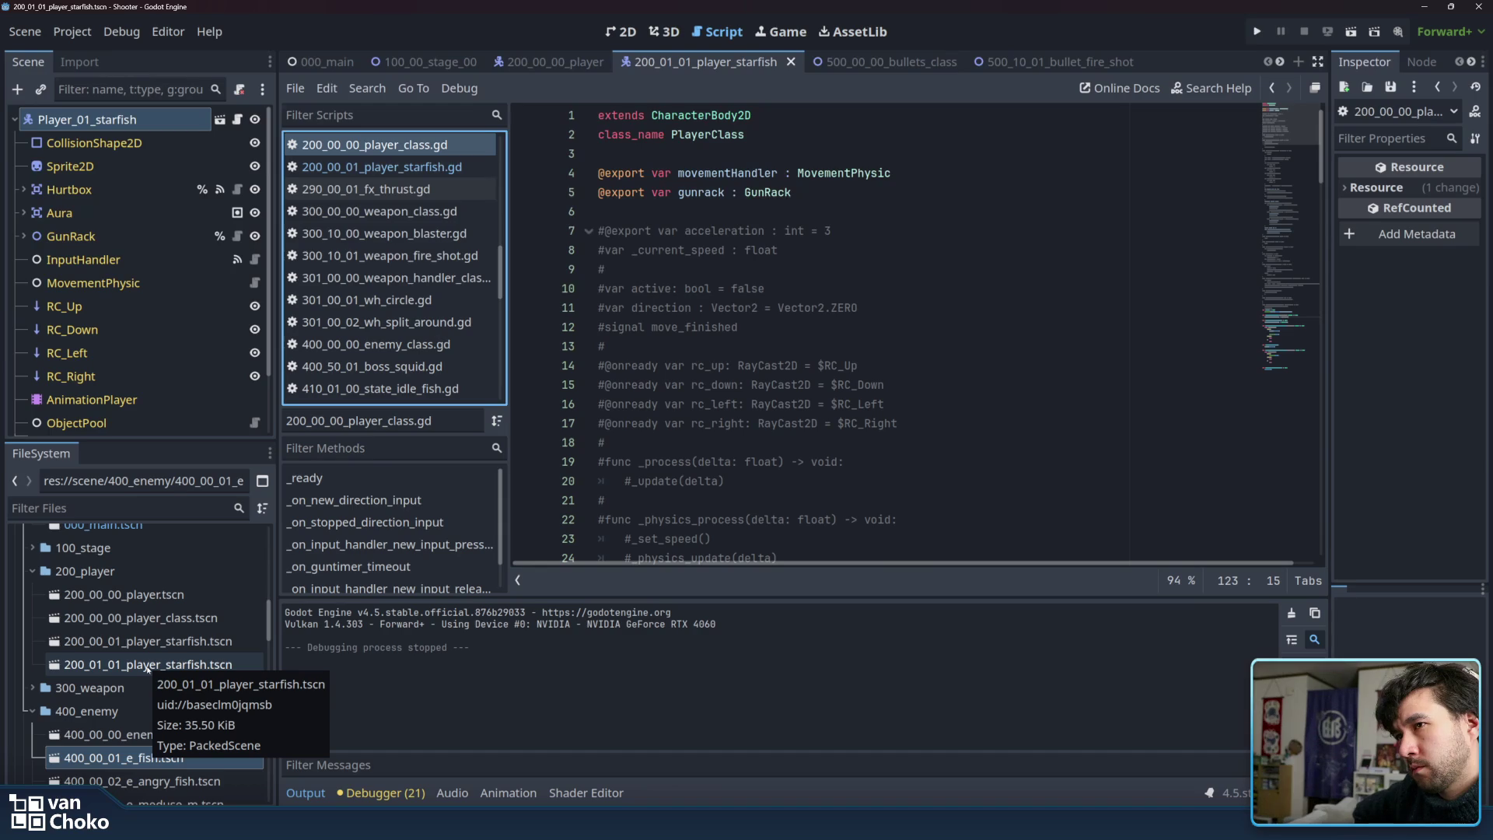
click(147, 666)
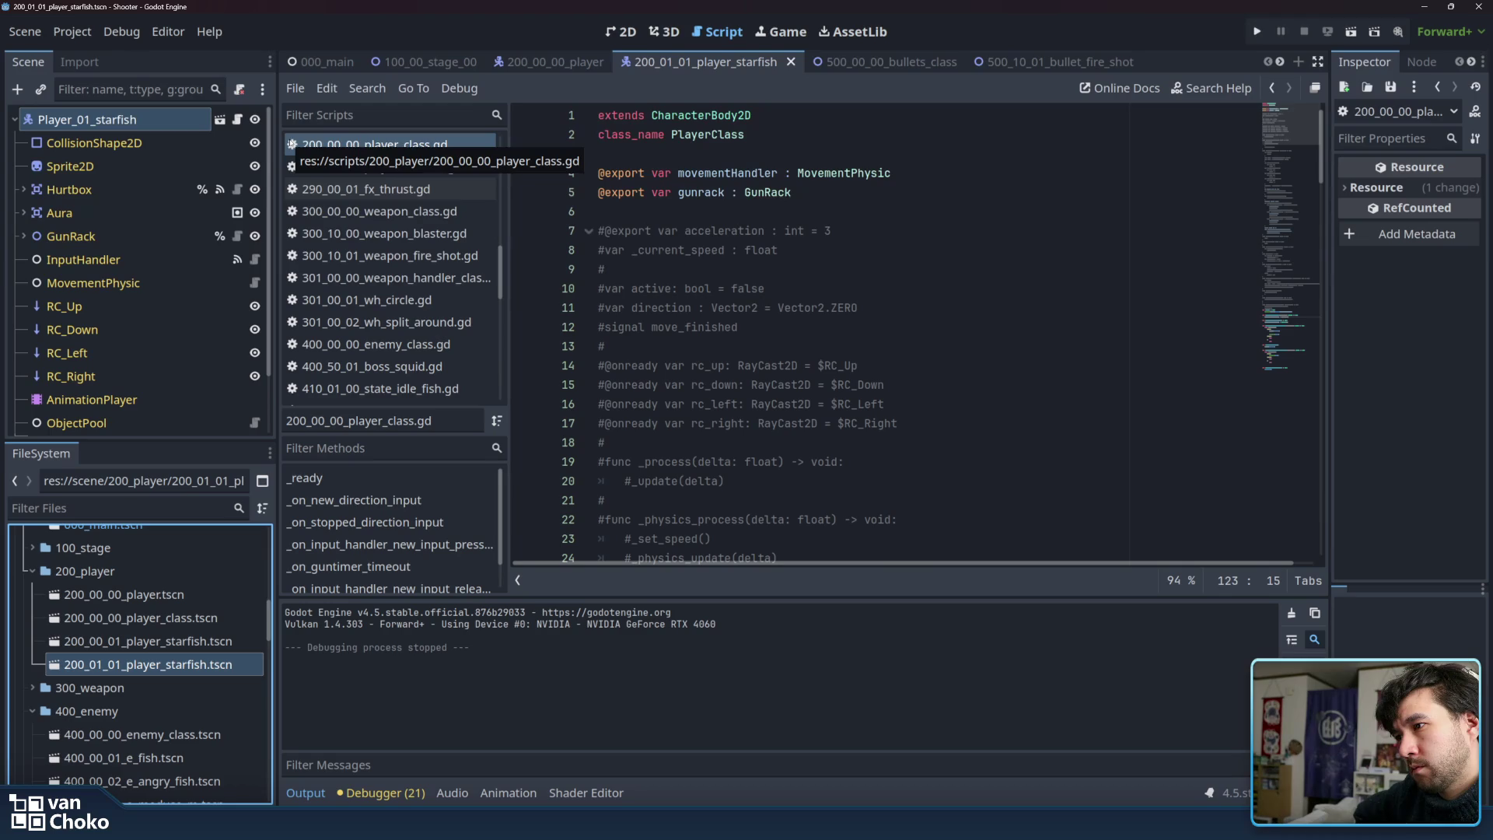
click(435, 62)
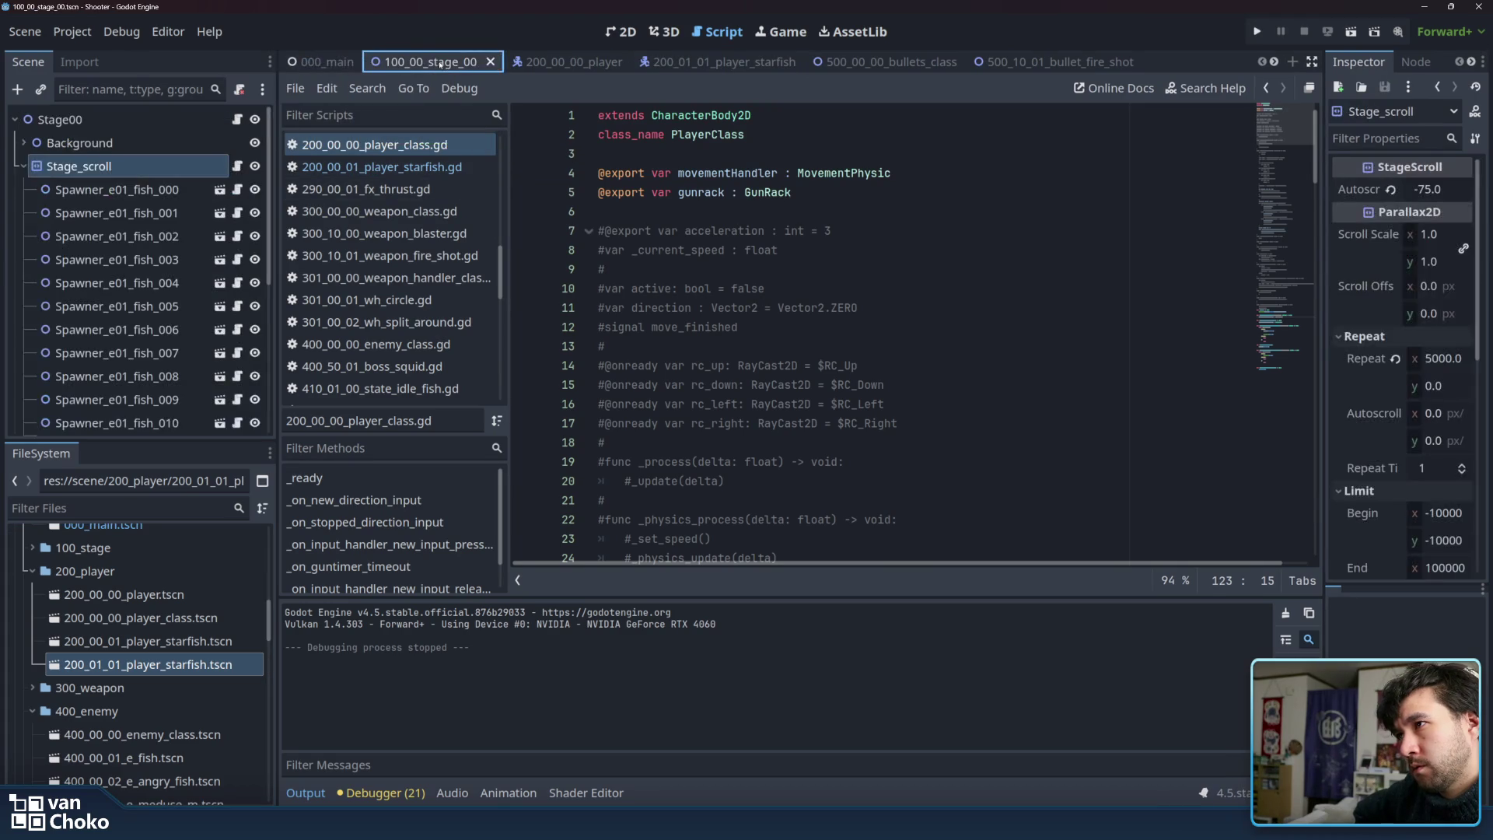
View the game manager and event_bus scripts, checking line 28 of event_bus.
scroll(440, 196, up, 3)
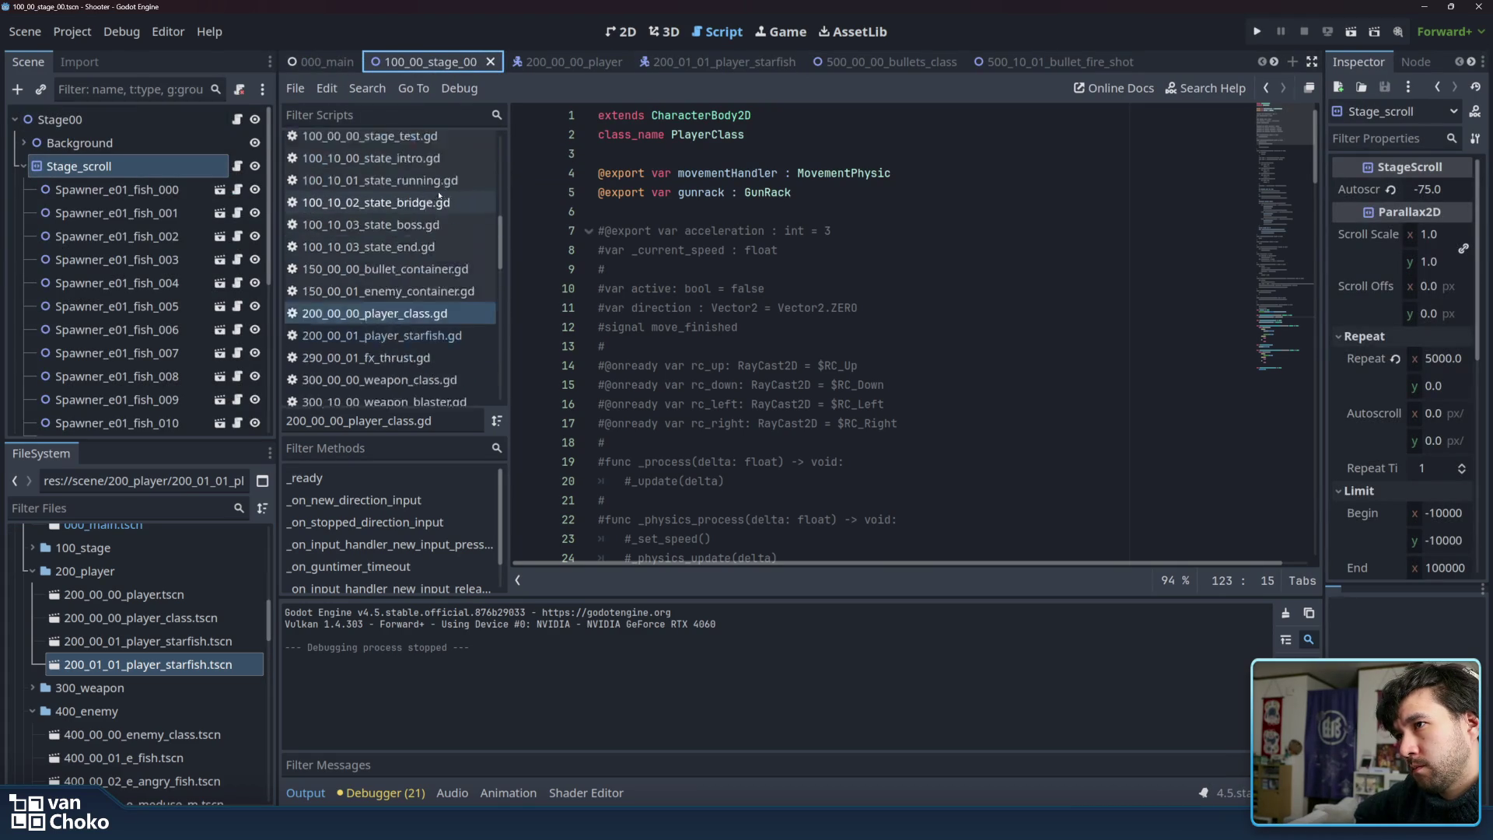
scroll(440, 196, up, 10)
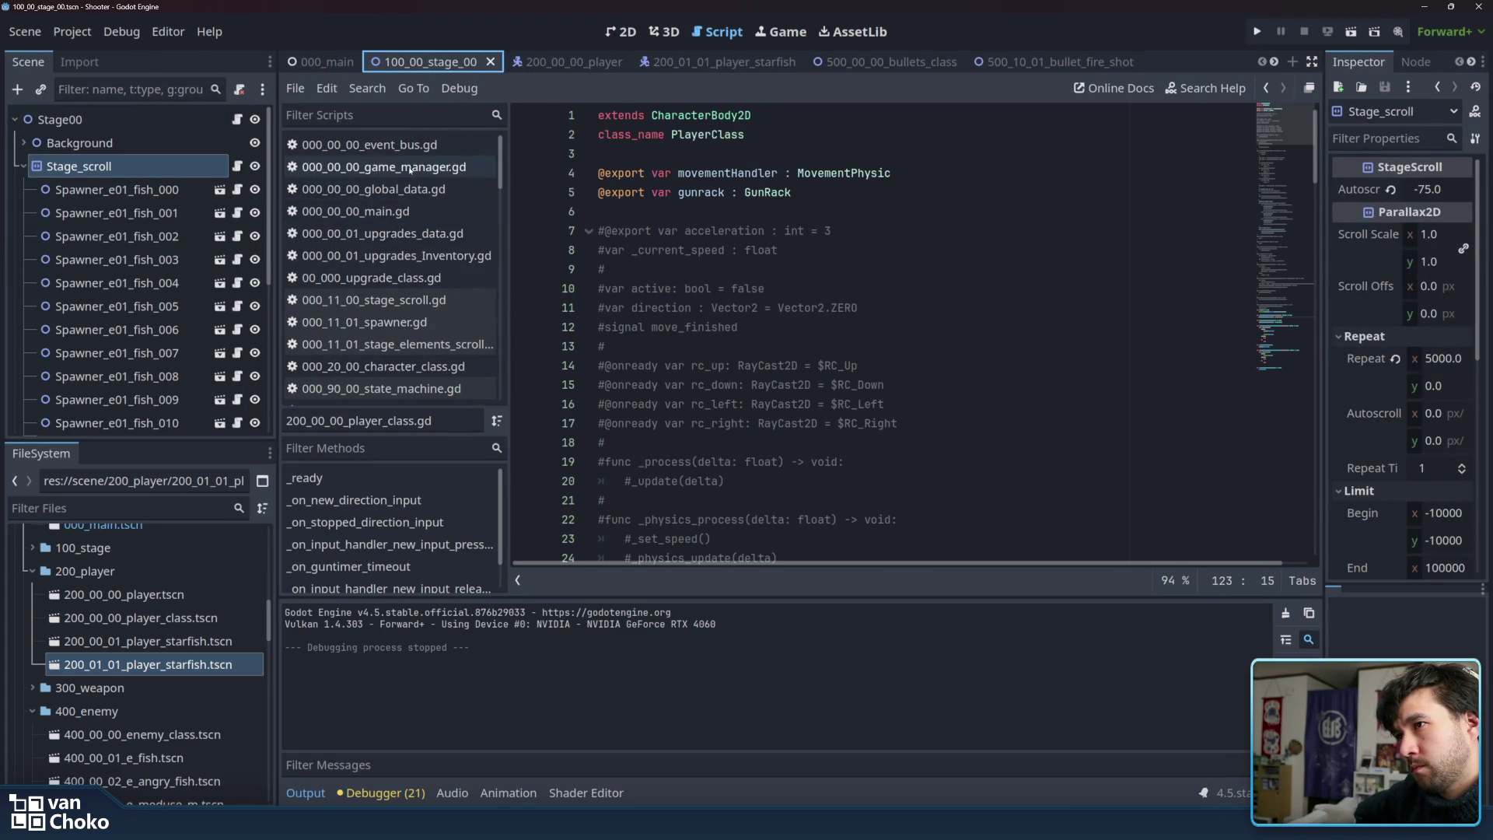
click(410, 167)
click(370, 145)
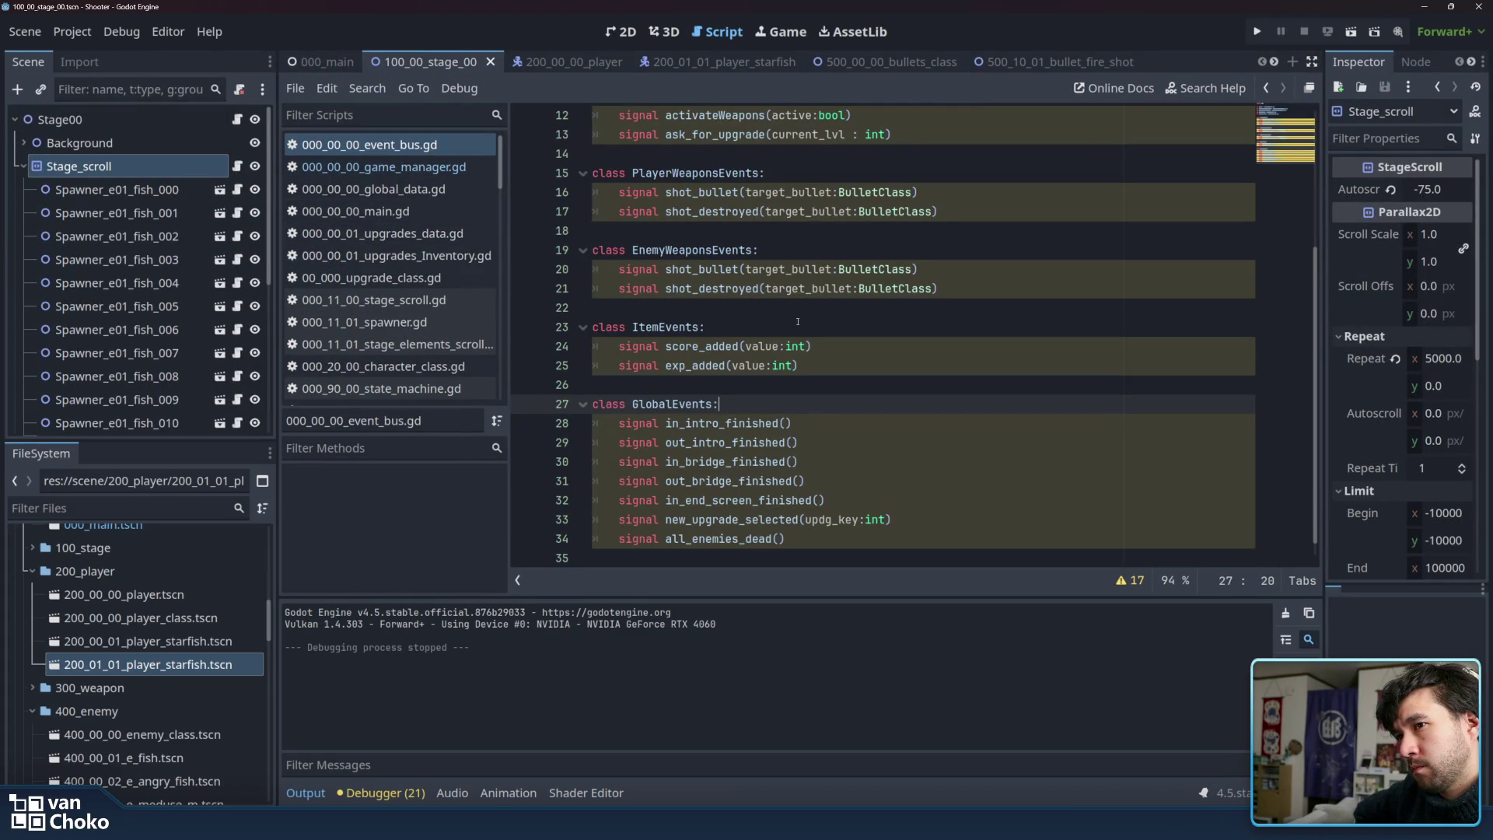
click(788, 422)
scroll(862, 411, up, 4)
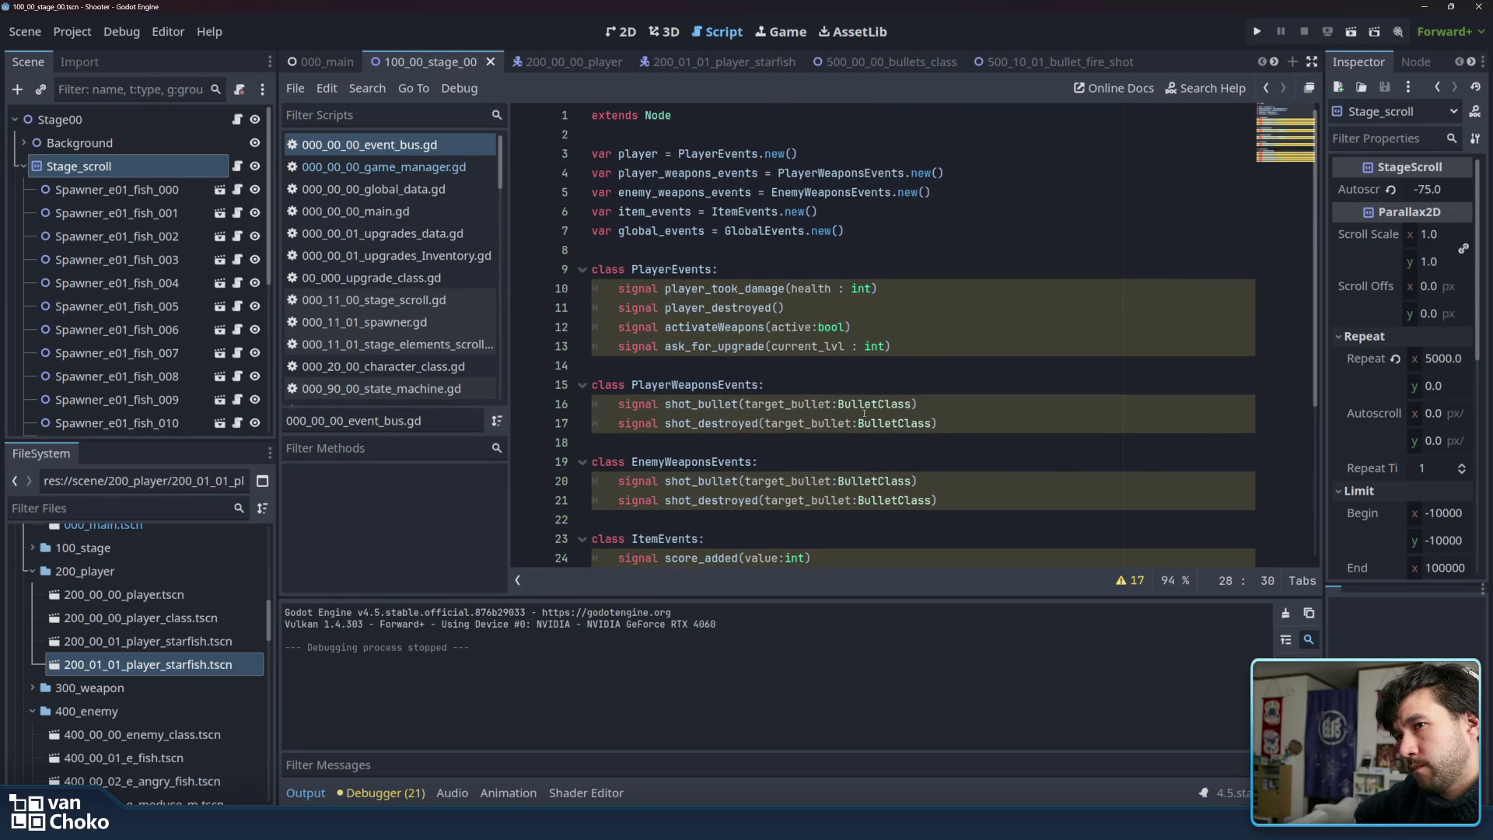
scroll(543, 262, down, 4)
Review the selected_player declaration in global_data.gd, then move on to main.gd with Ctrl+Shift+Period.
click(420, 168)
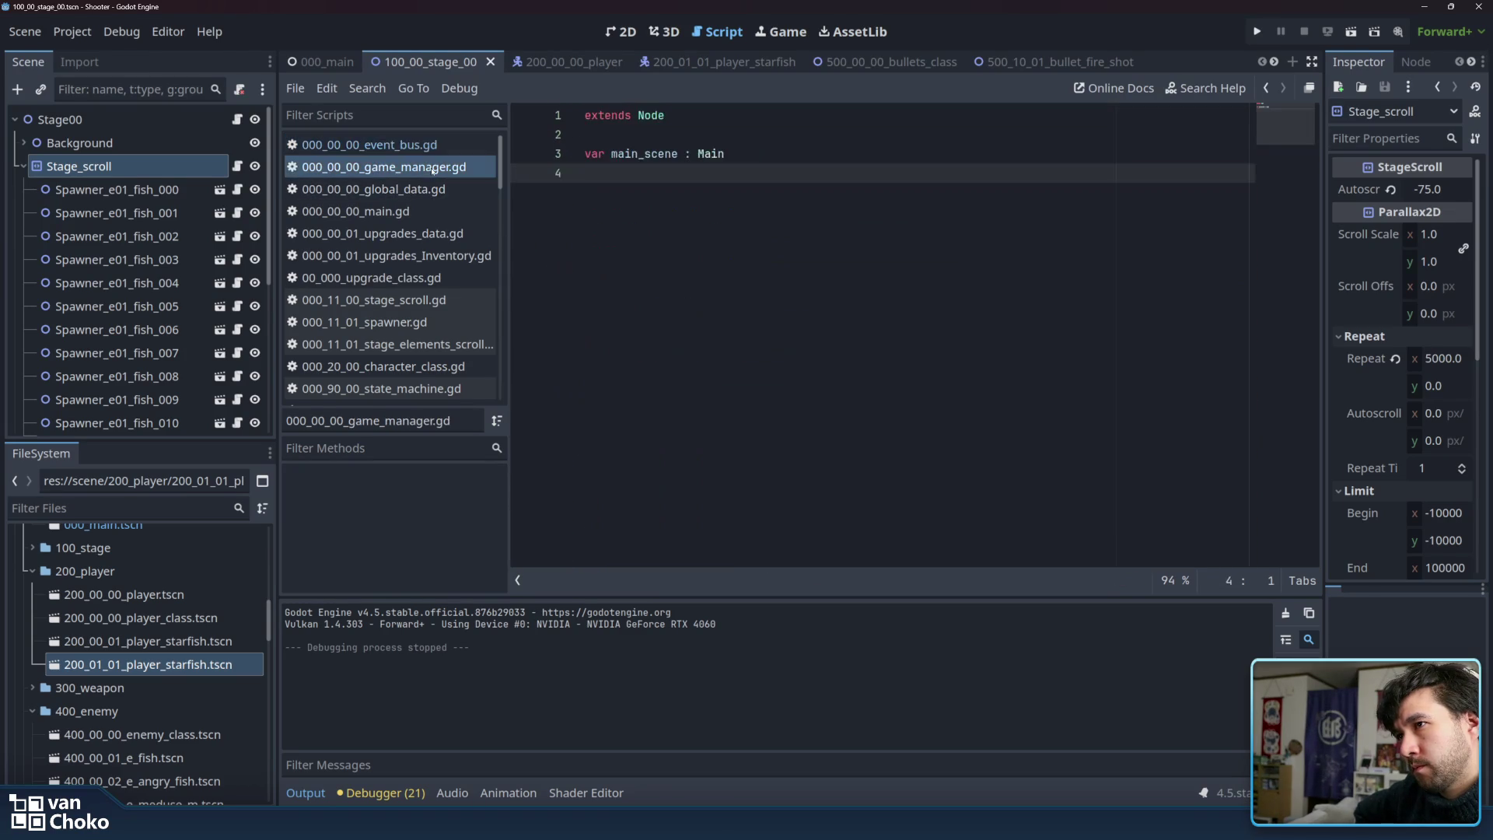
click(424, 189)
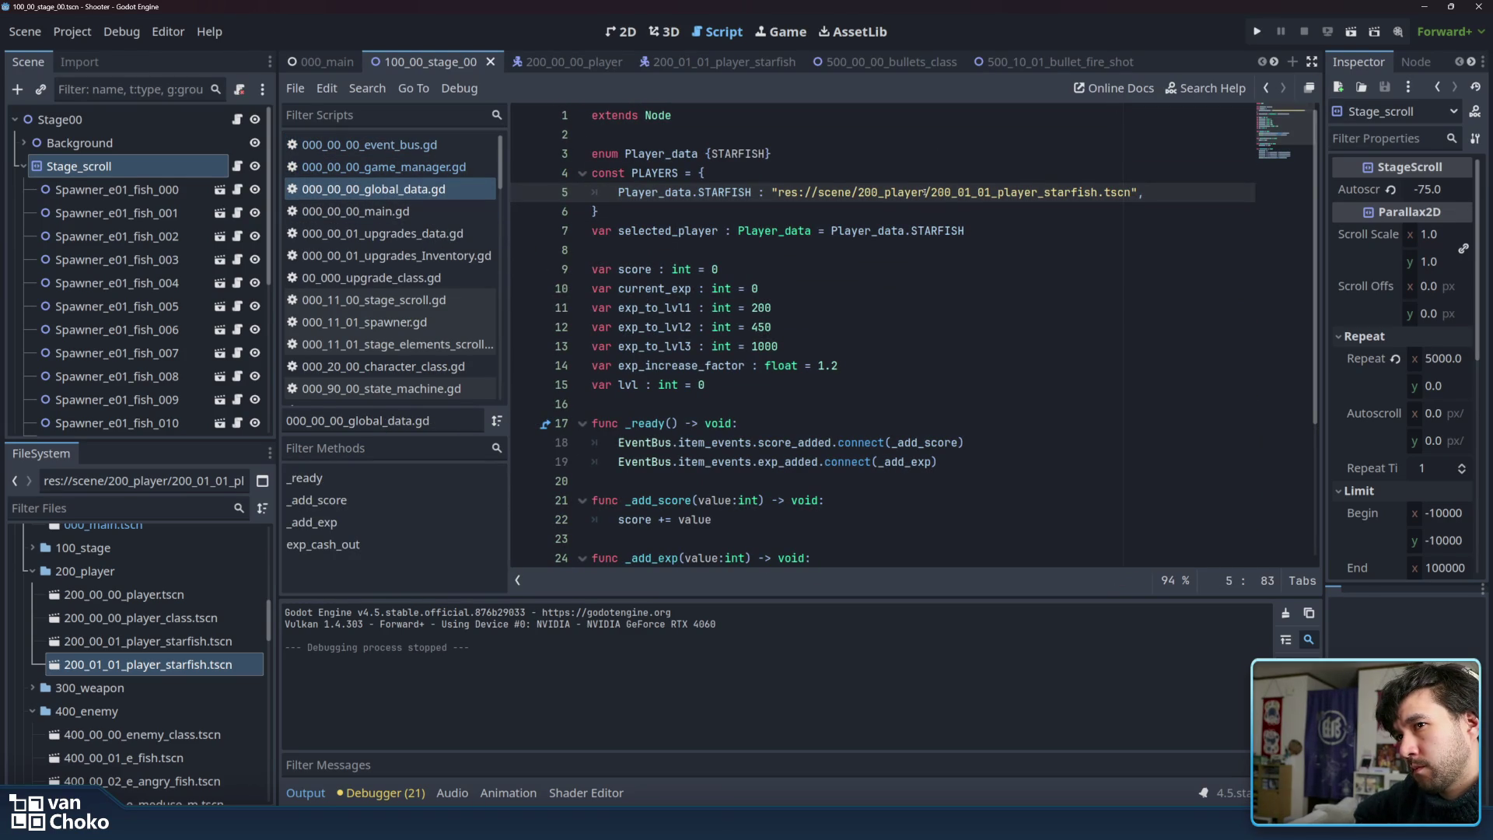
click(875, 232)
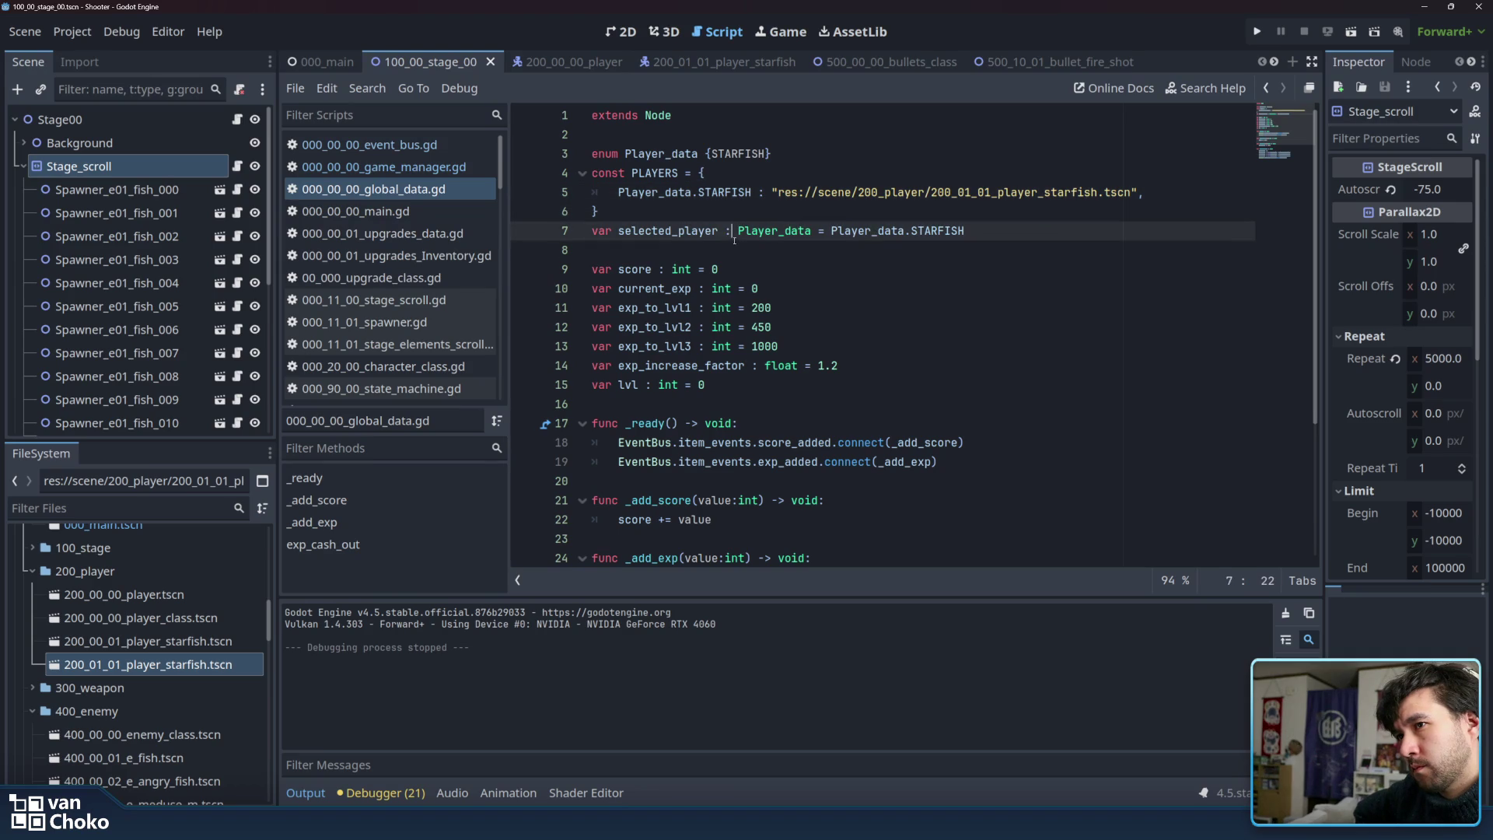
click(726, 253)
key(ctrl+shift+period)
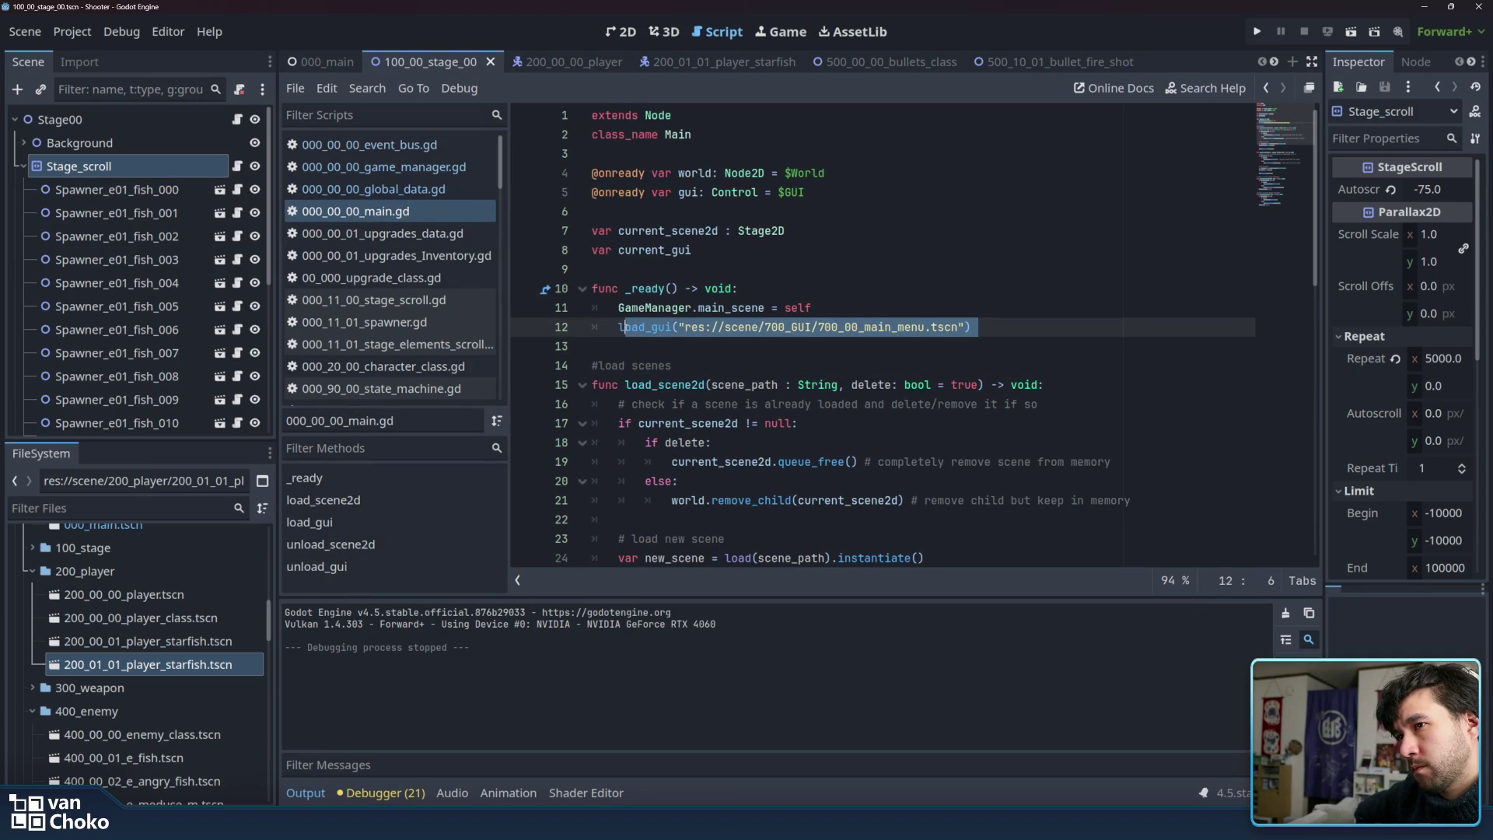
Read through main.gd from the load_gui main-menu call down to current_gui = null.
drag(620, 327, 988, 328)
click(971, 328)
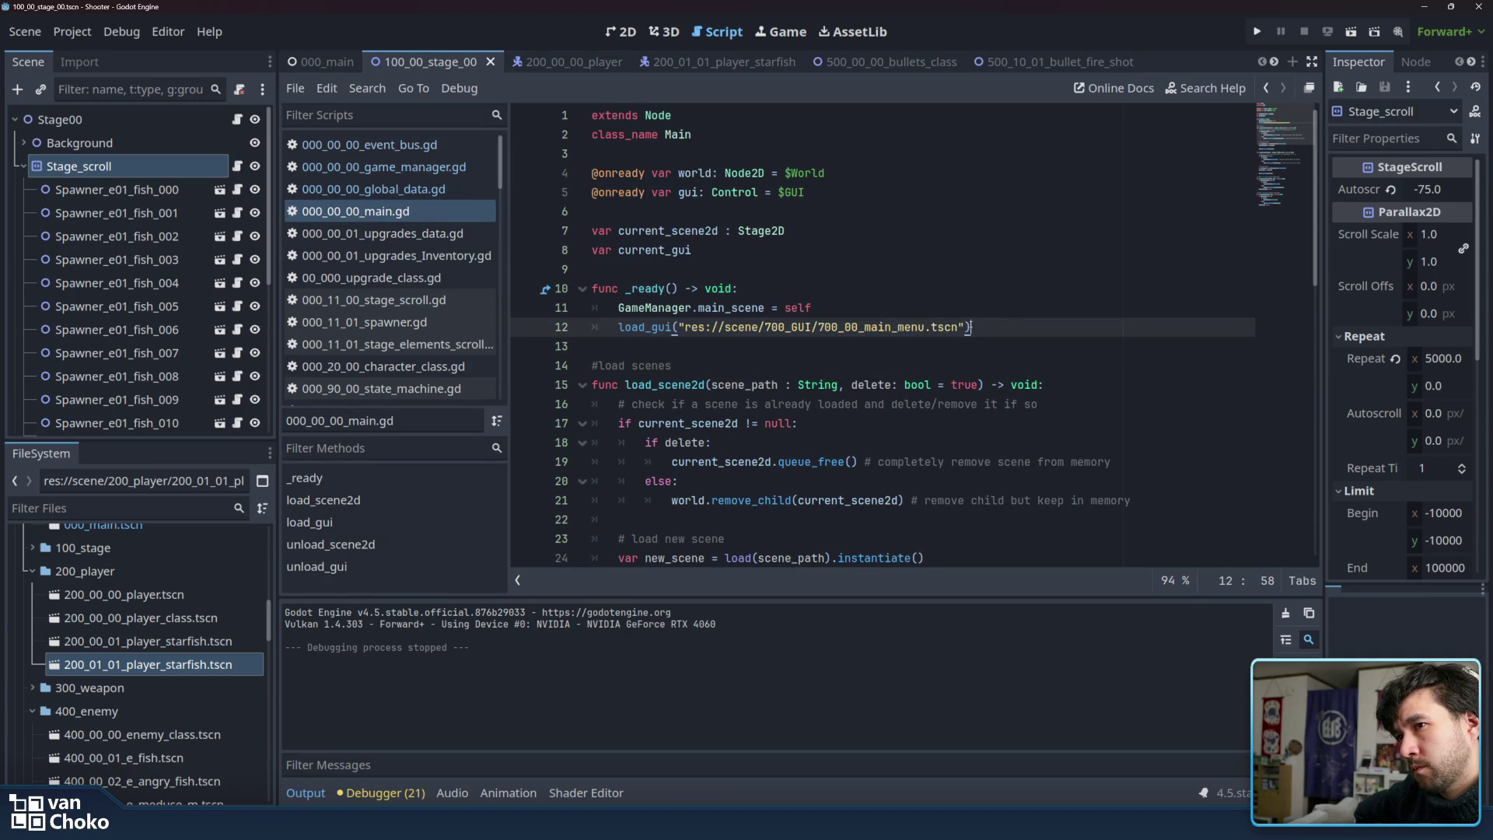
scroll(645, 308, down, 1)
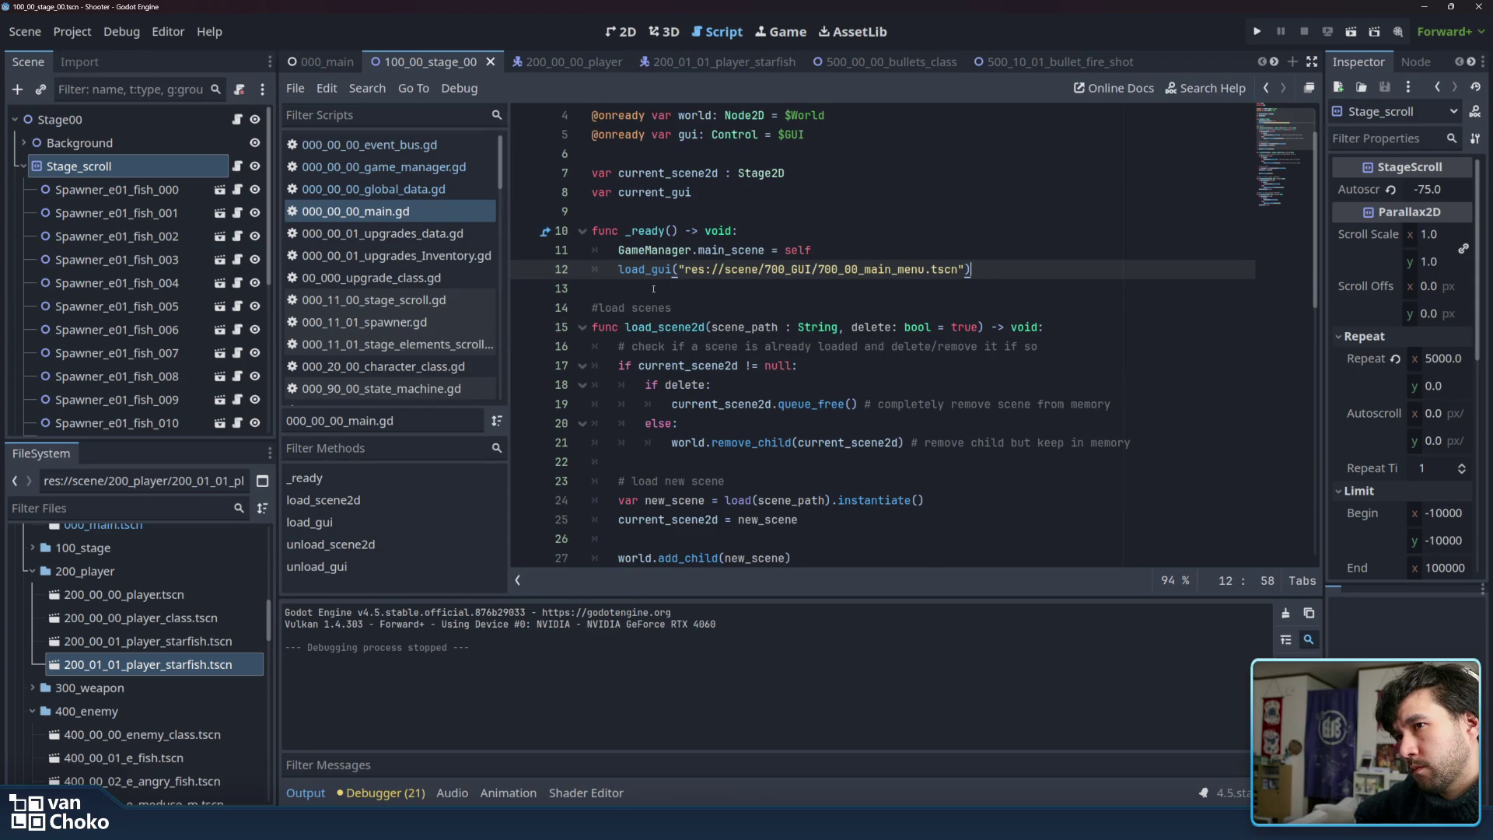
click(653, 289)
scroll(665, 295, down, 5)
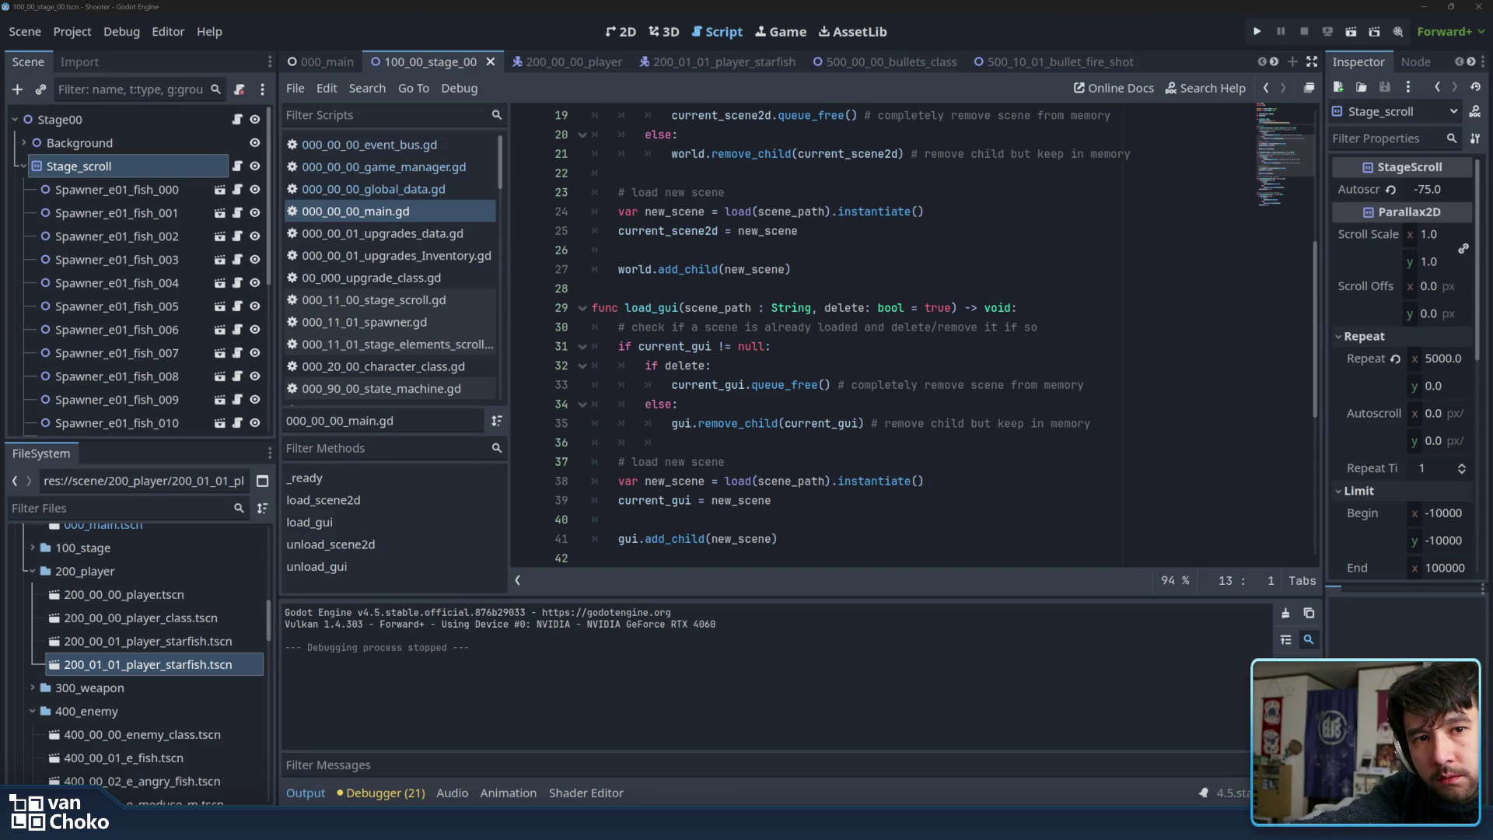
scroll(875, 480, down, 5)
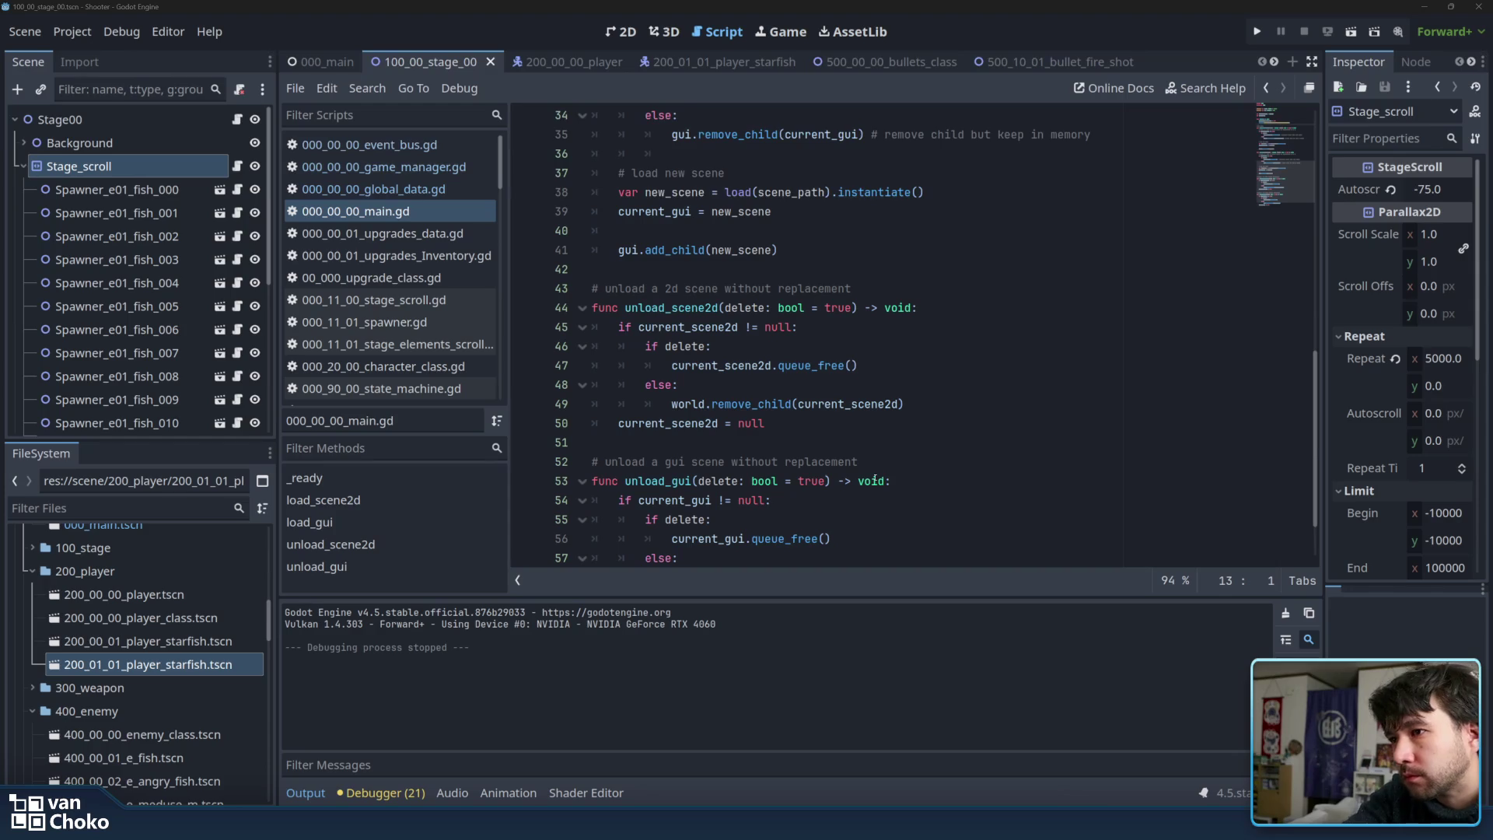
scroll(847, 477, down, 2)
click(747, 520)
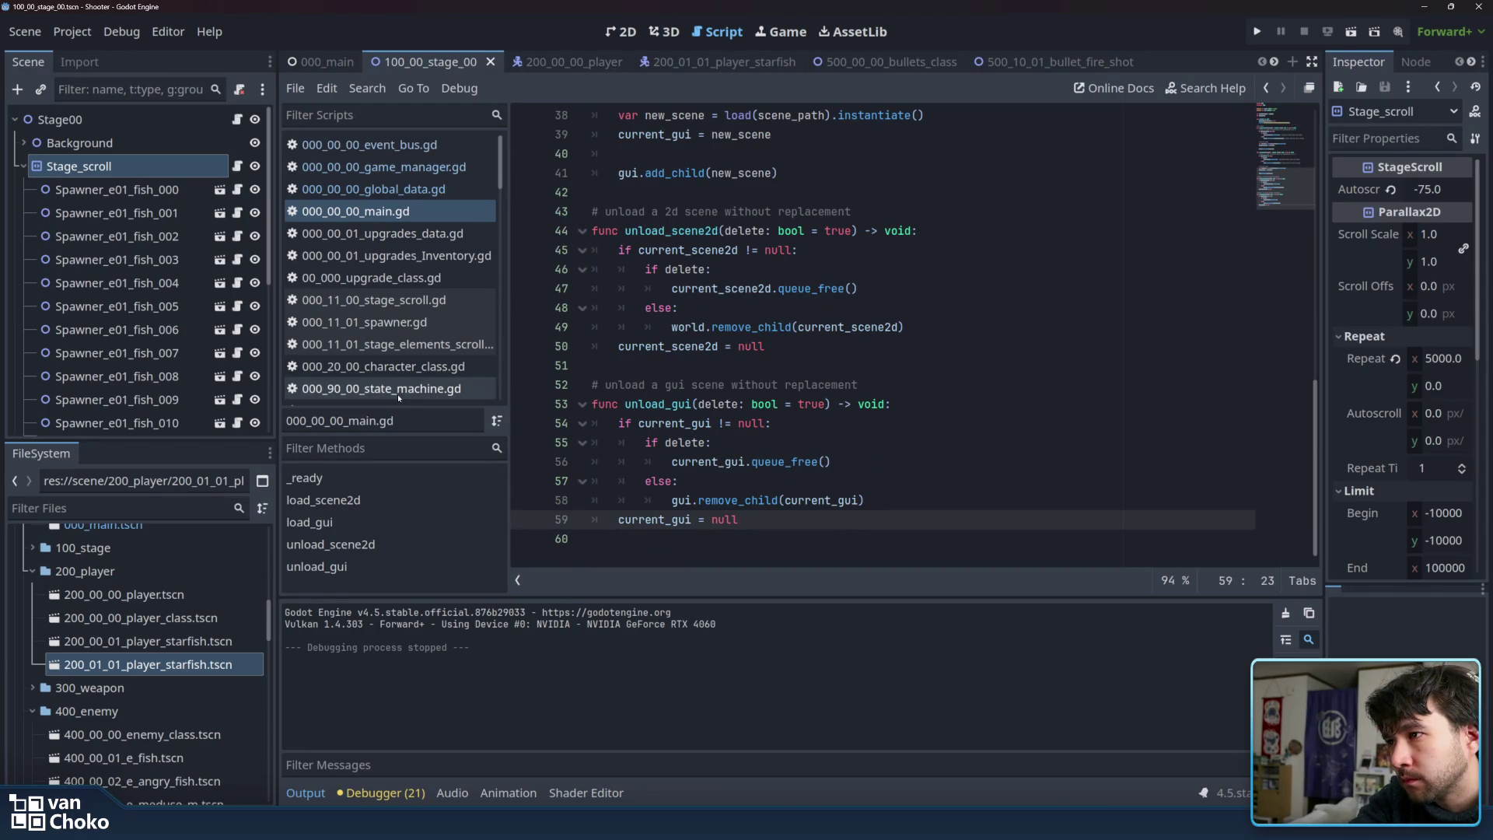
Look at the character_class and state_machine scripts, then switch to the 200_01_01_player_starfish scene.
click(399, 370)
click(399, 383)
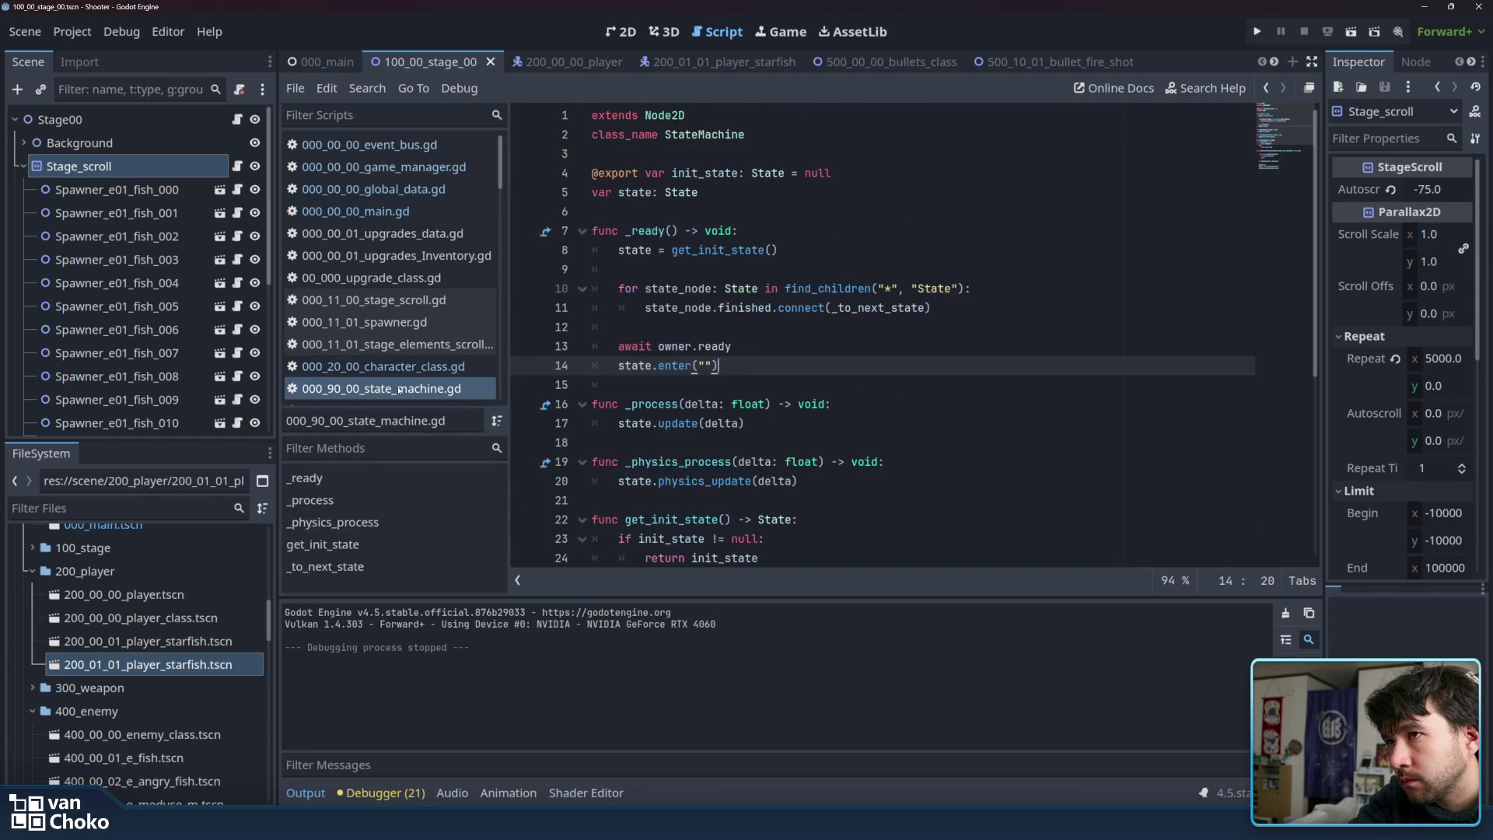
scroll(399, 375, down, 3)
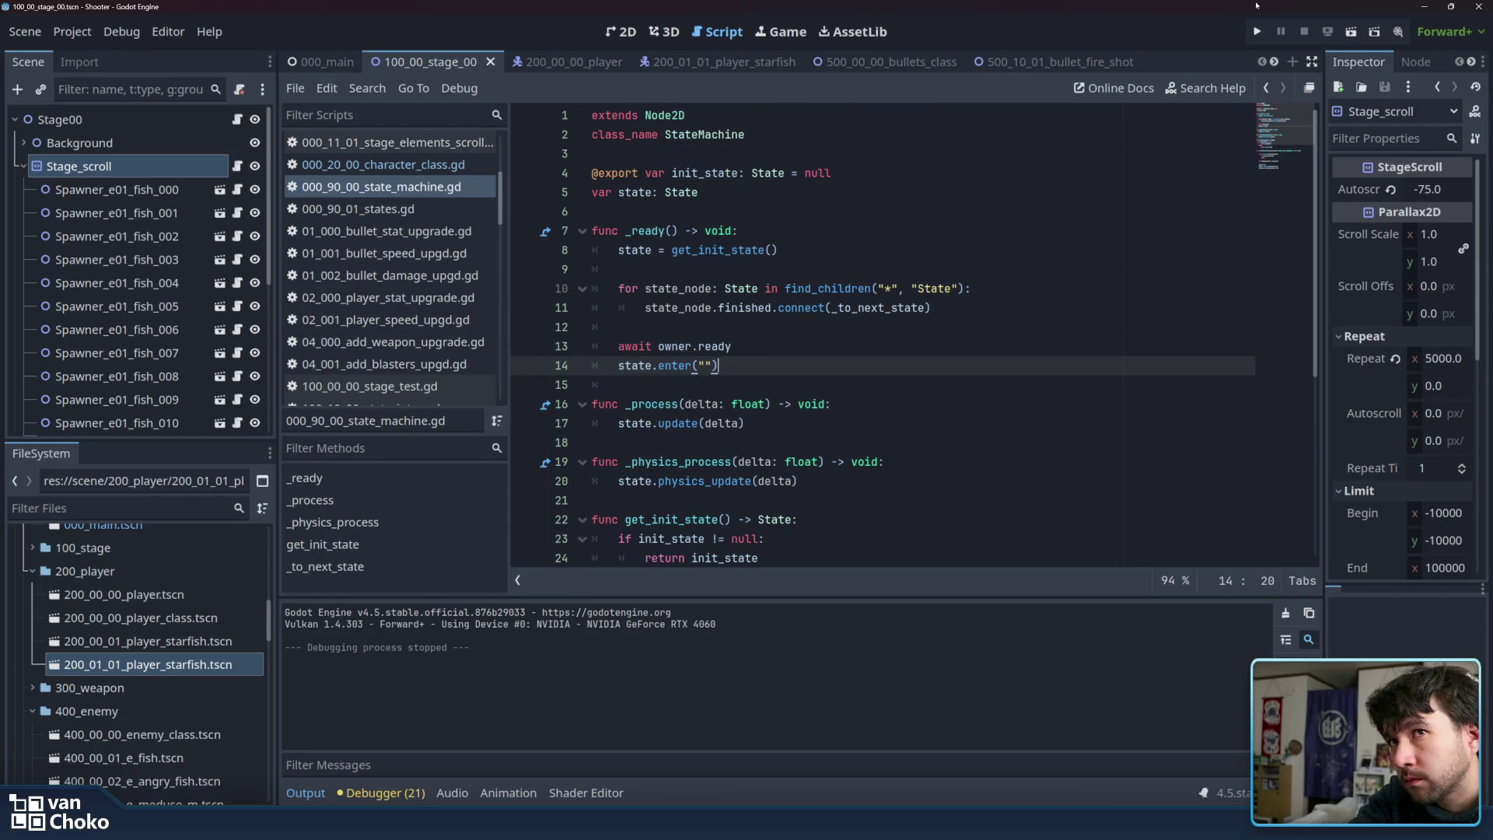
click(751, 64)
Inspect the FX_Thurst node, its script and its GPUParticles2D child in the starfish scene tree.
click(621, 31)
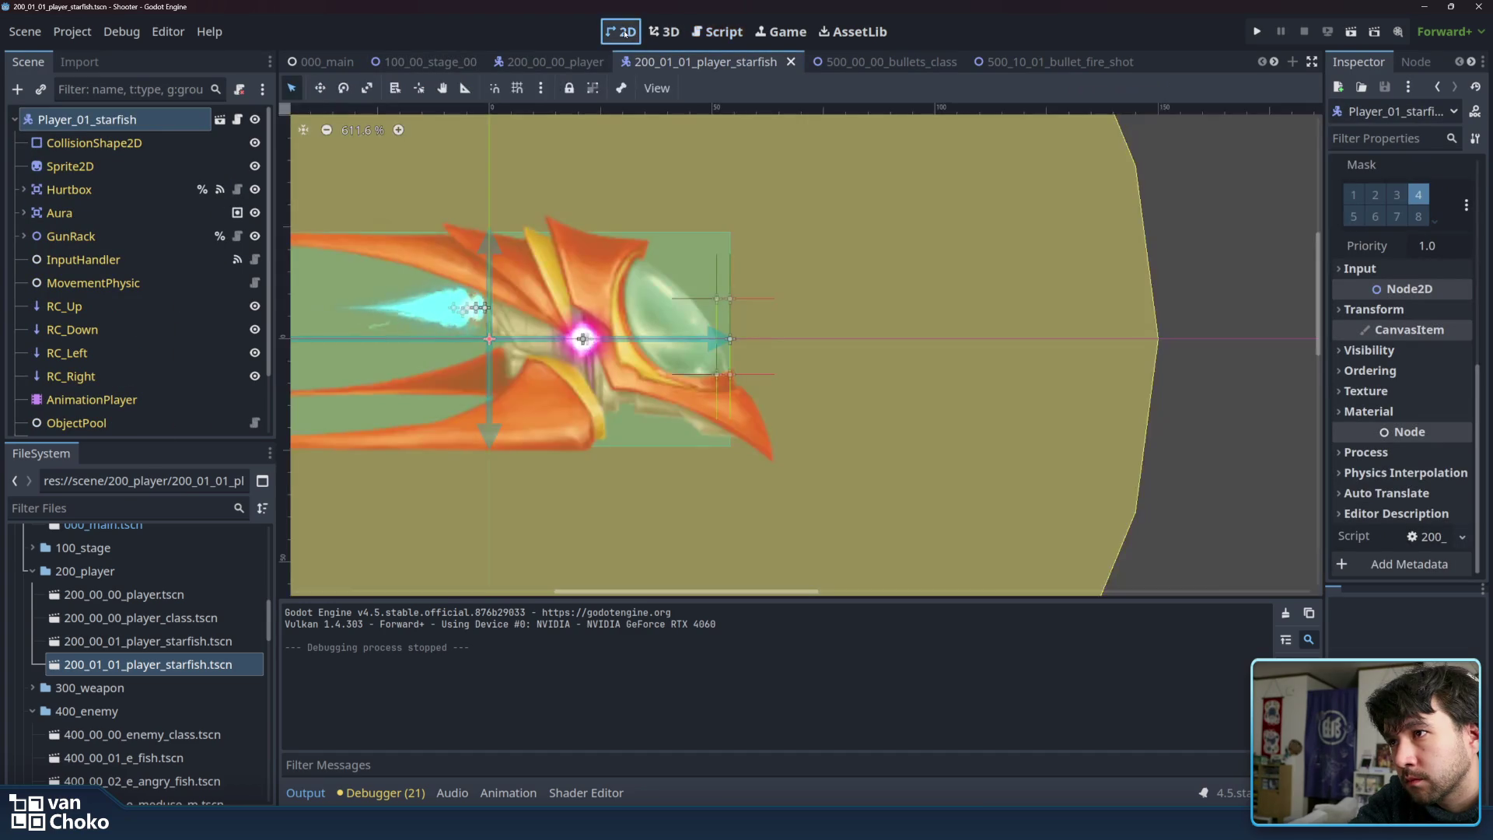
scroll(154, 377, down, 2)
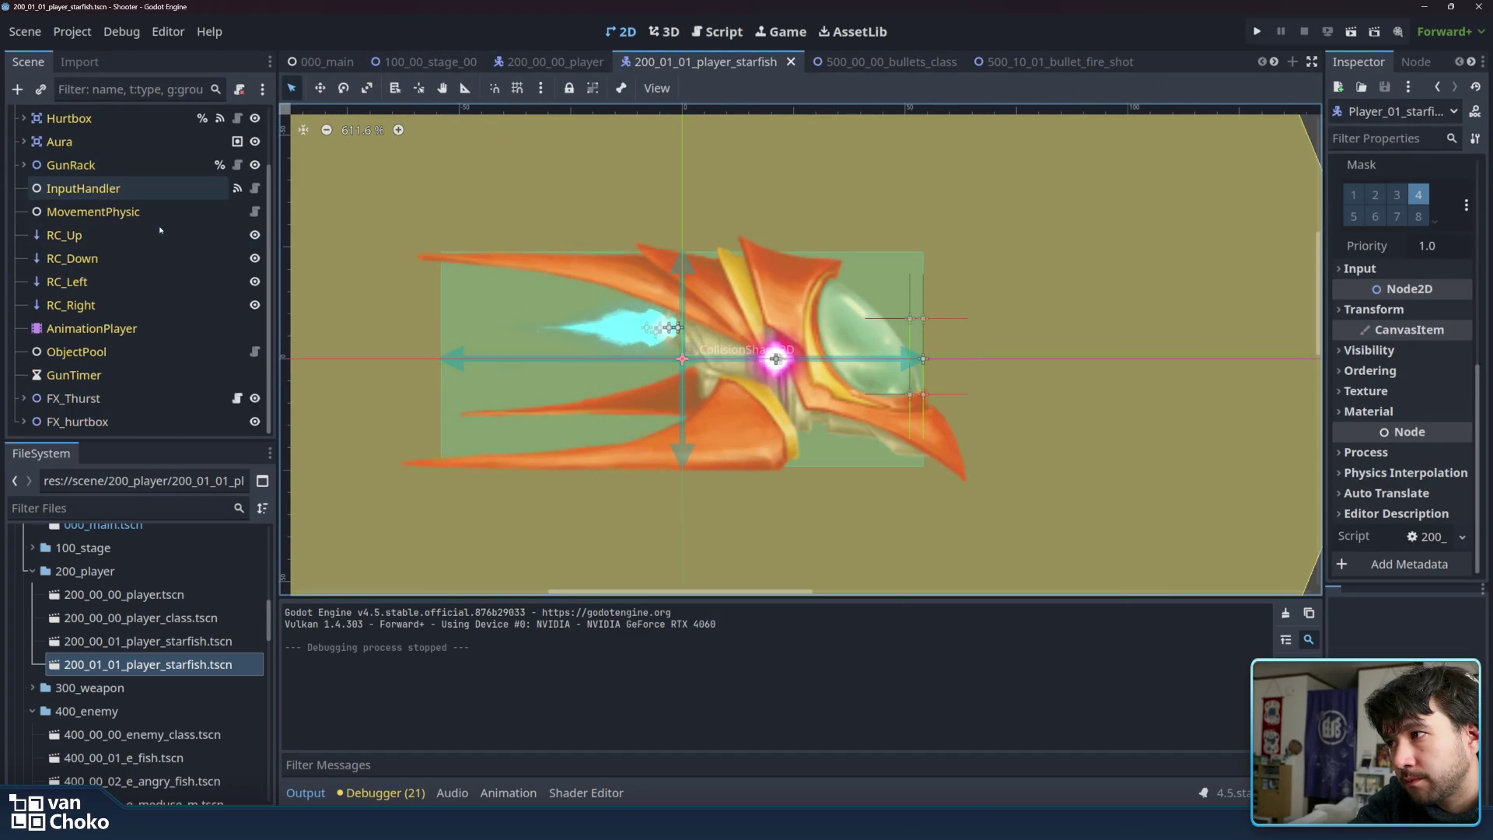
click(74, 398)
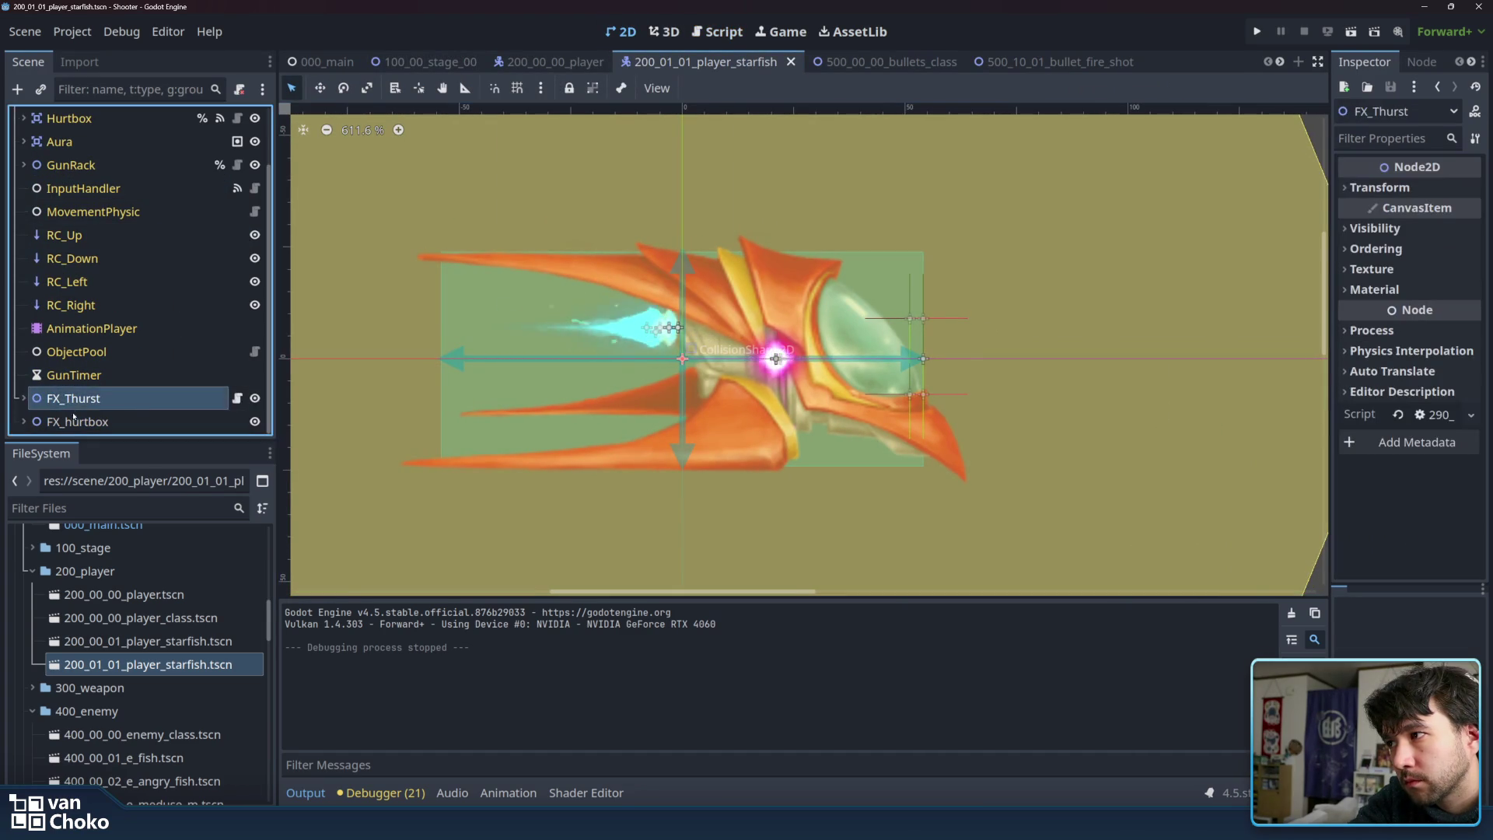
key(Down)
click(74, 398)
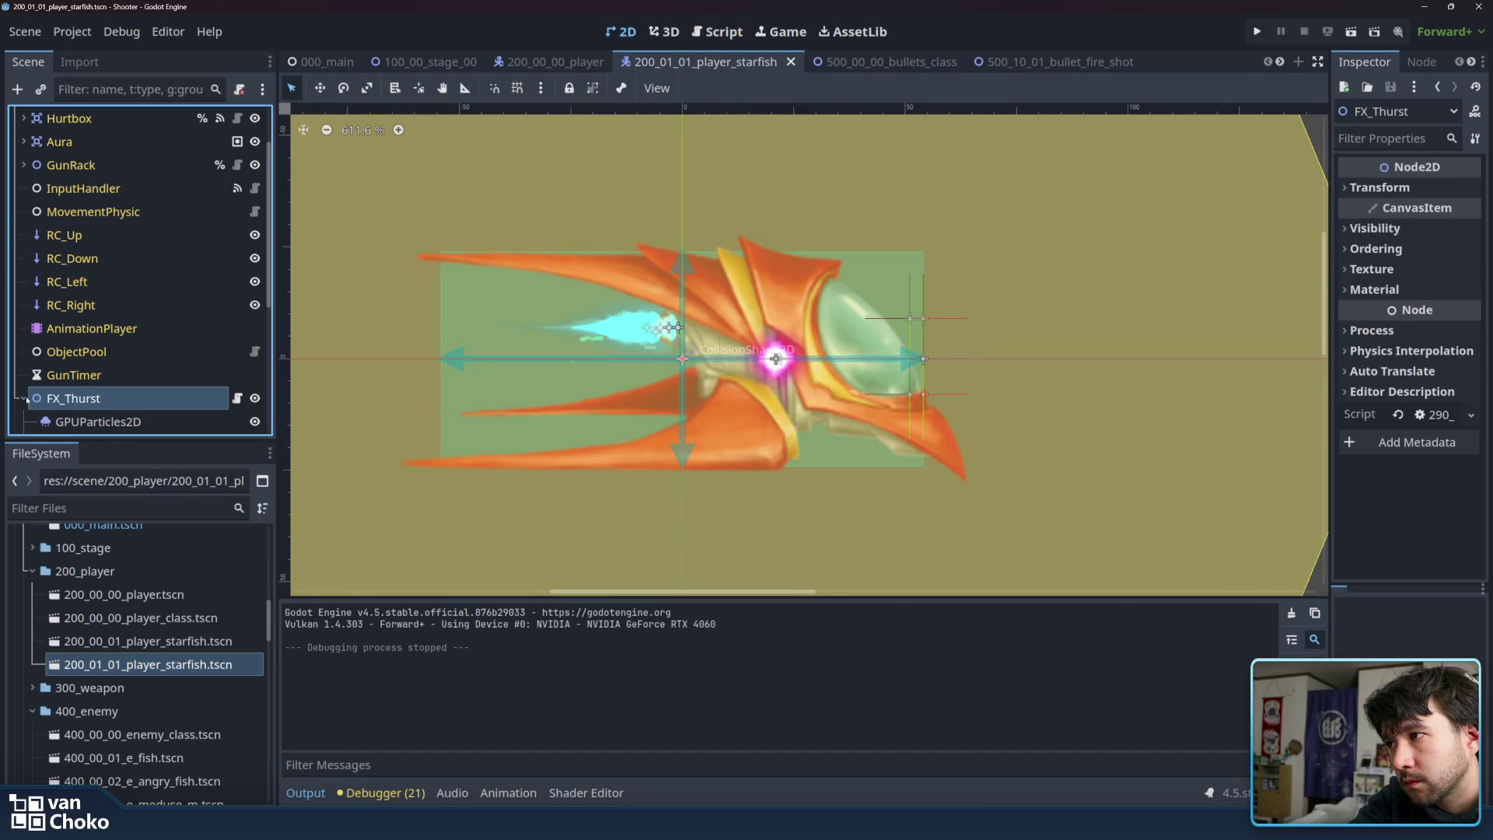
scroll(196, 393, up, 2)
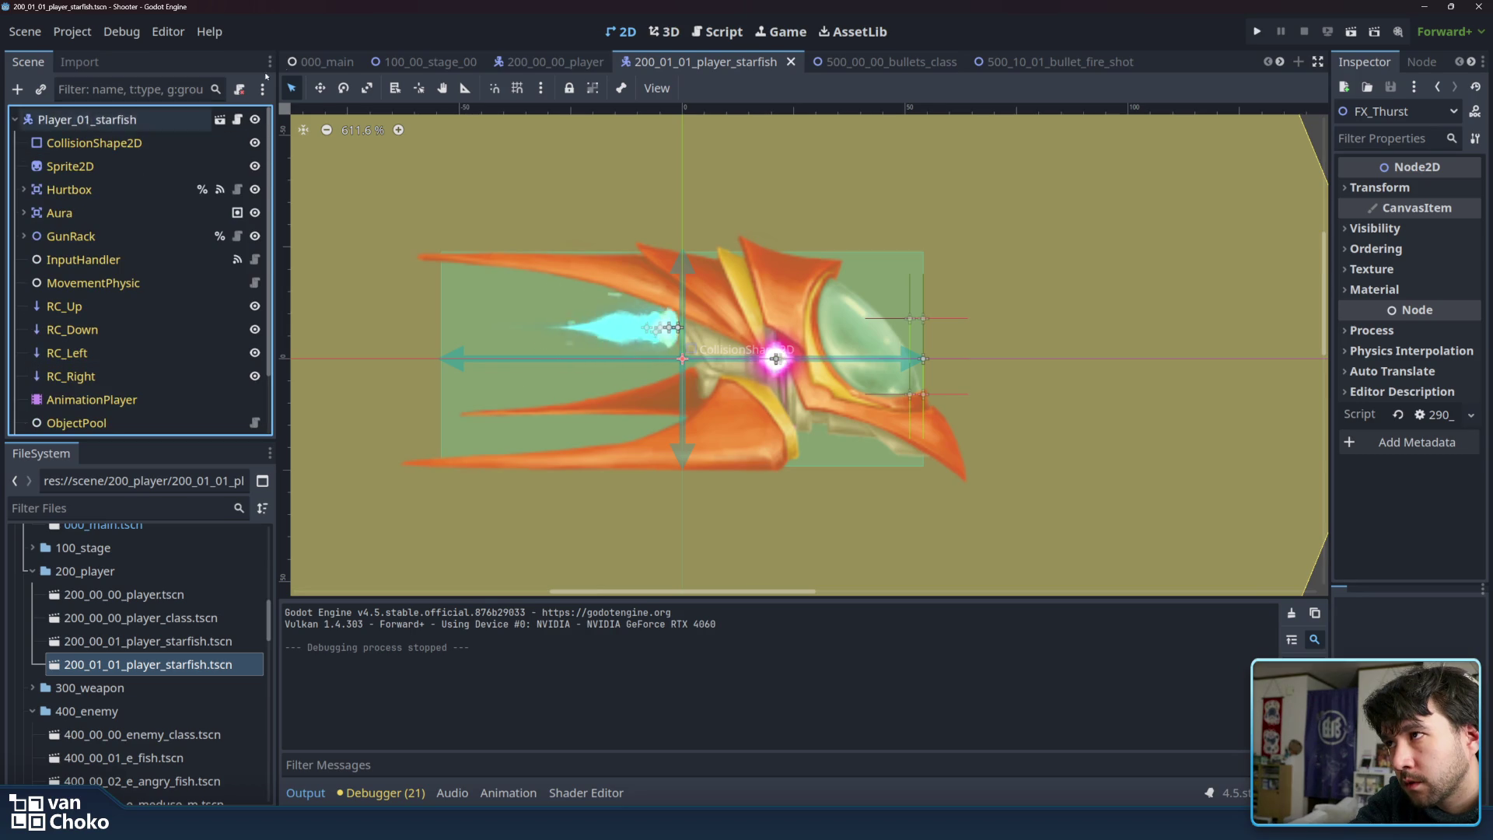
Run the project, start Stage 1 from the main menu, then stop the game.
mouse_move(373, 64)
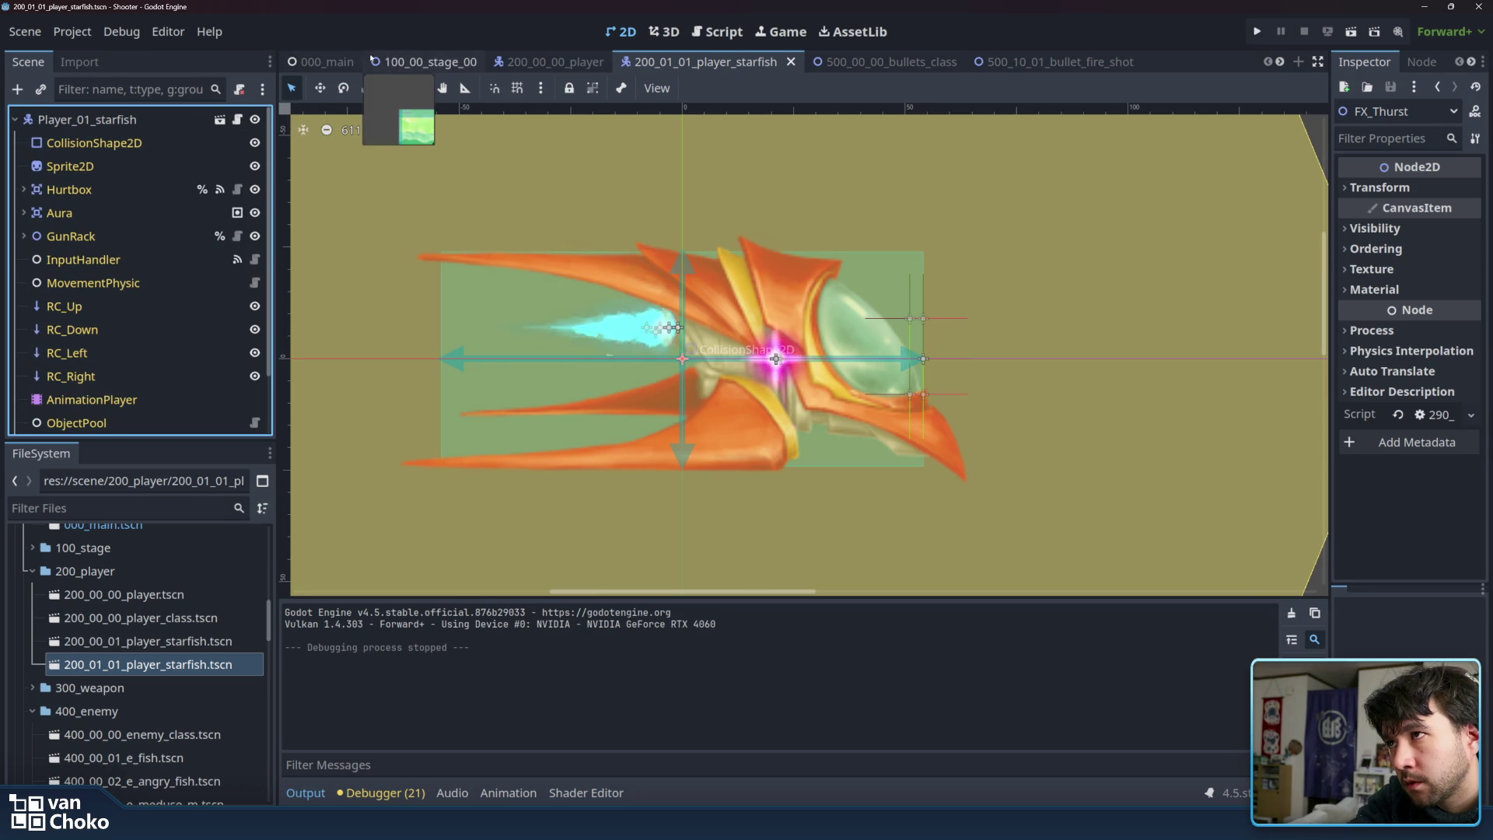
click(1257, 32)
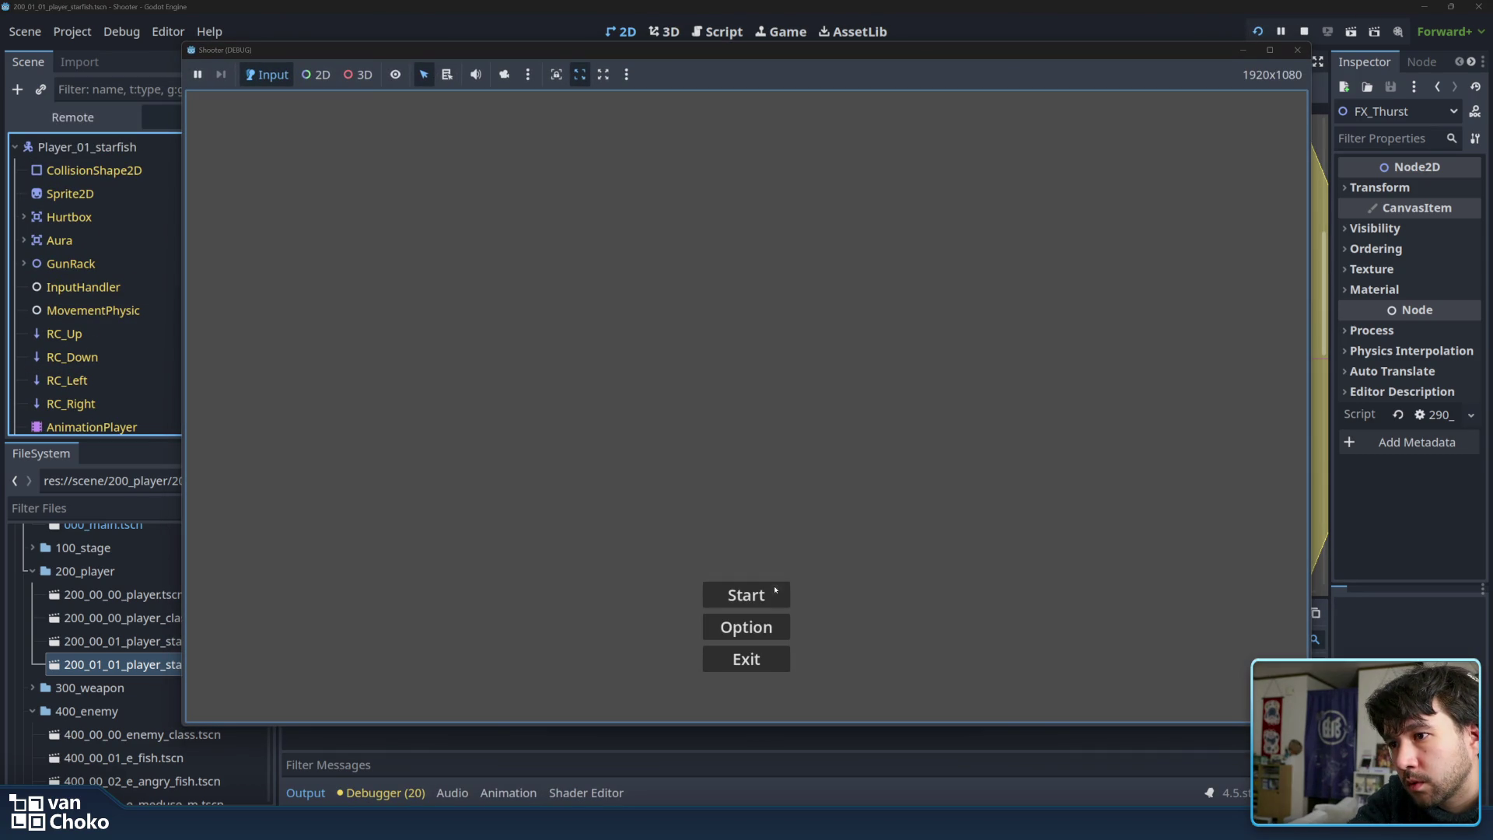
click(776, 592)
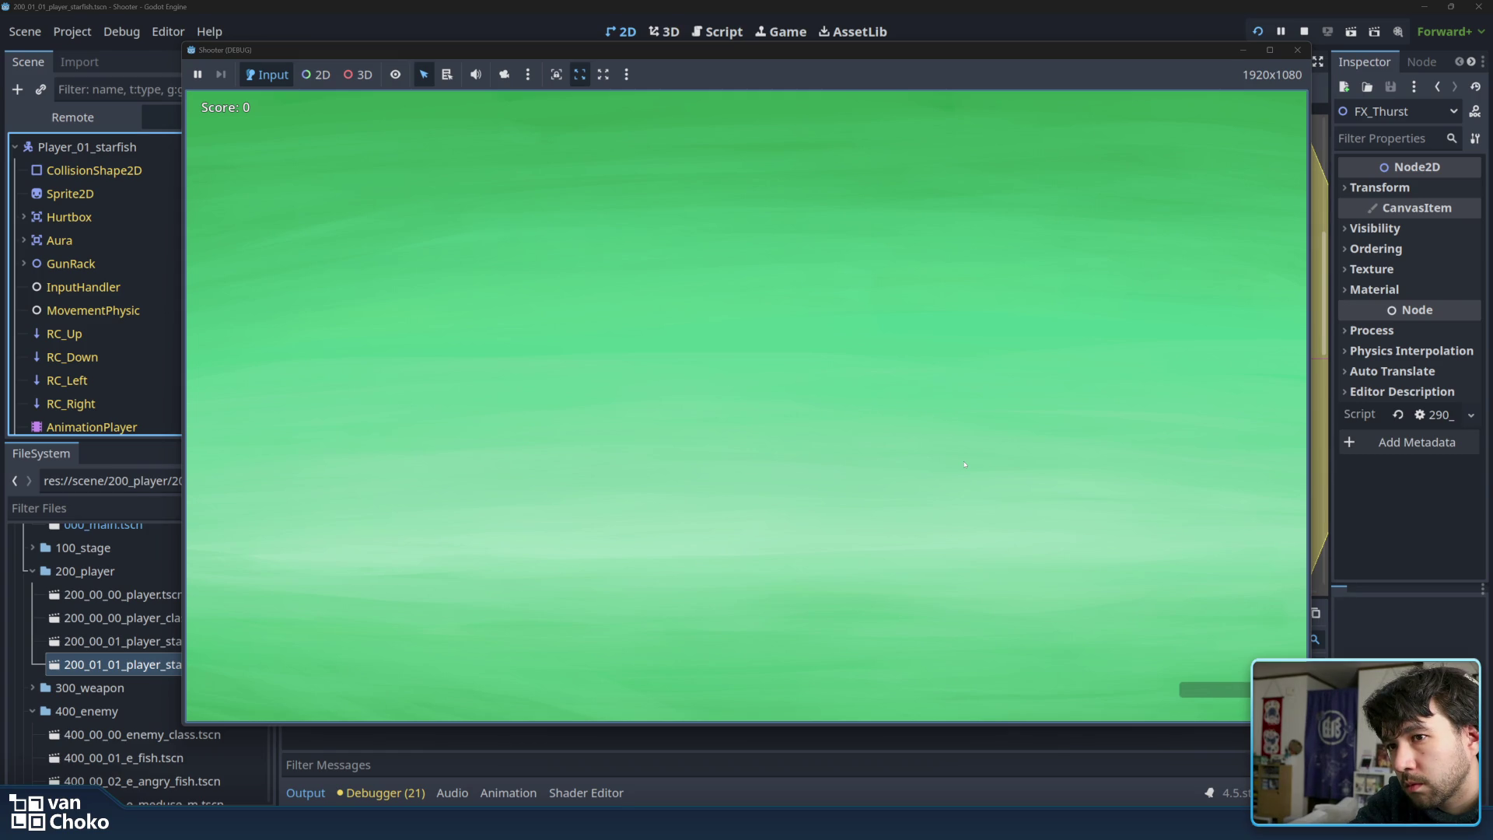
click(1297, 49)
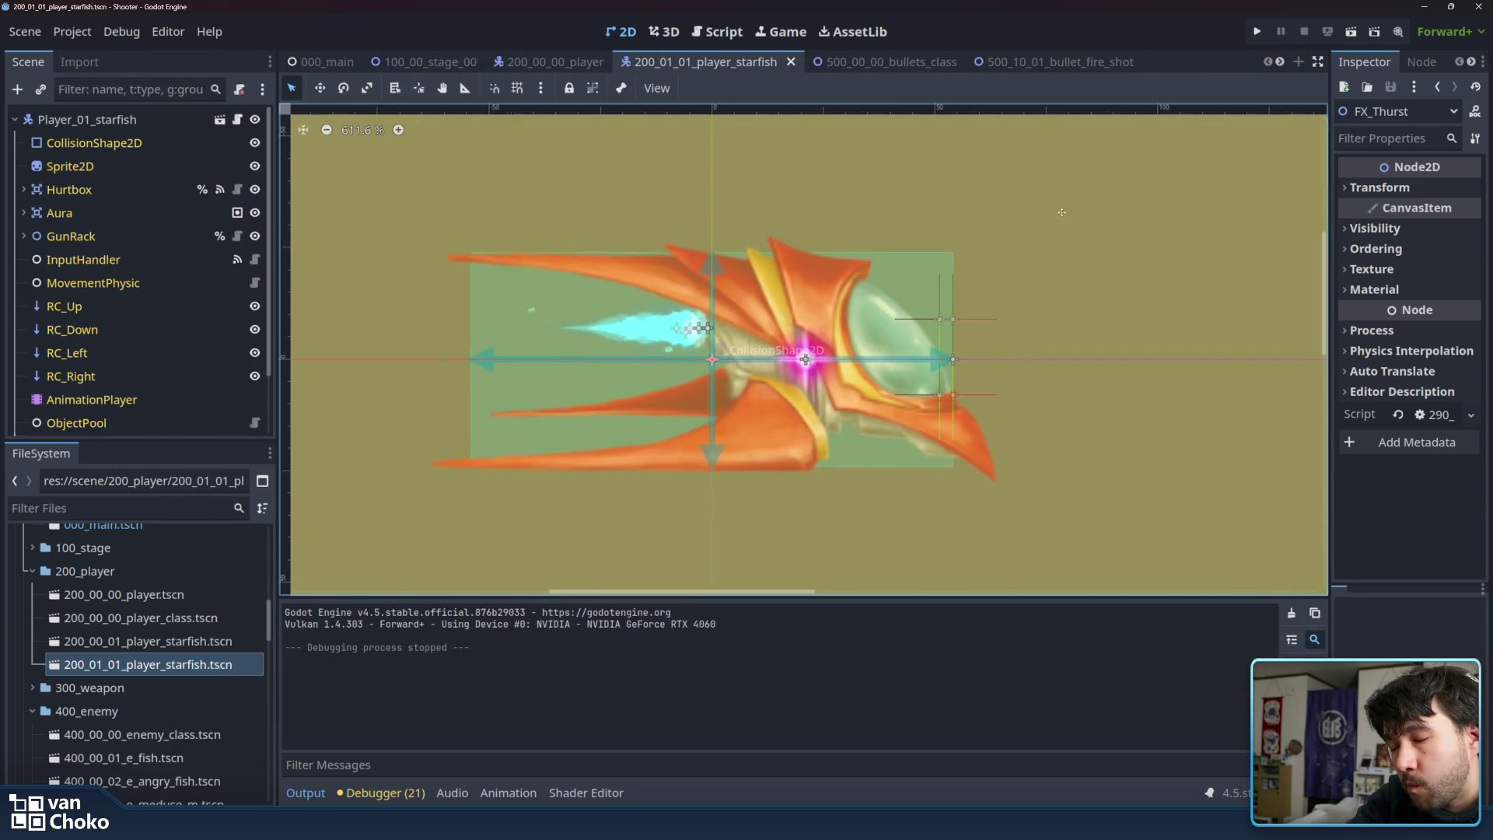
Zoom the 2D viewport out from 611.6% to 235.8% to show the whole yellow circle.
scroll(1066, 211, down, 5)
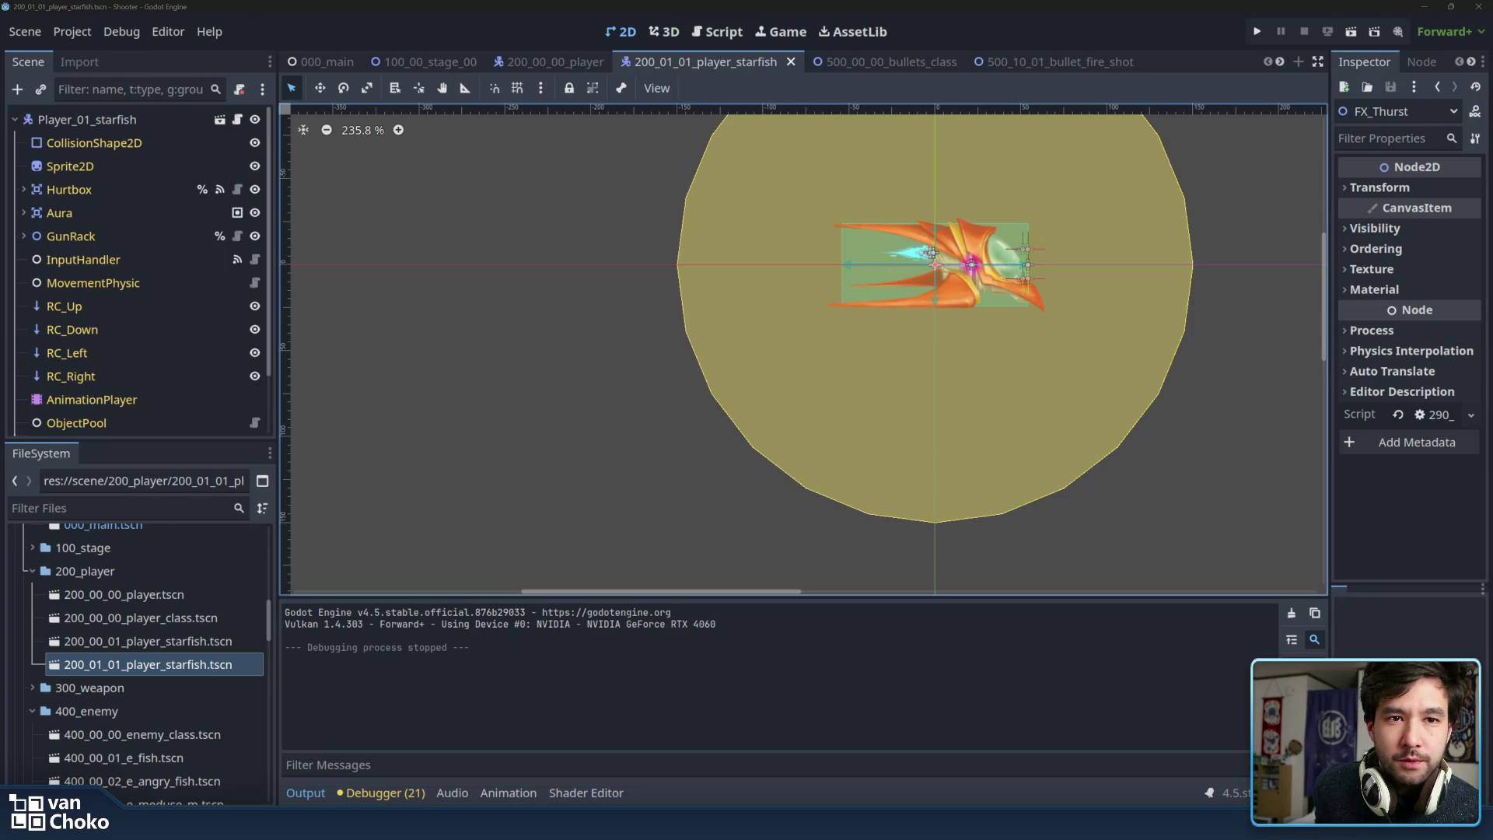
Recentre the canvas on the starfish and select the CollisionShape2D under Aura.
drag(976, 465, 901, 515)
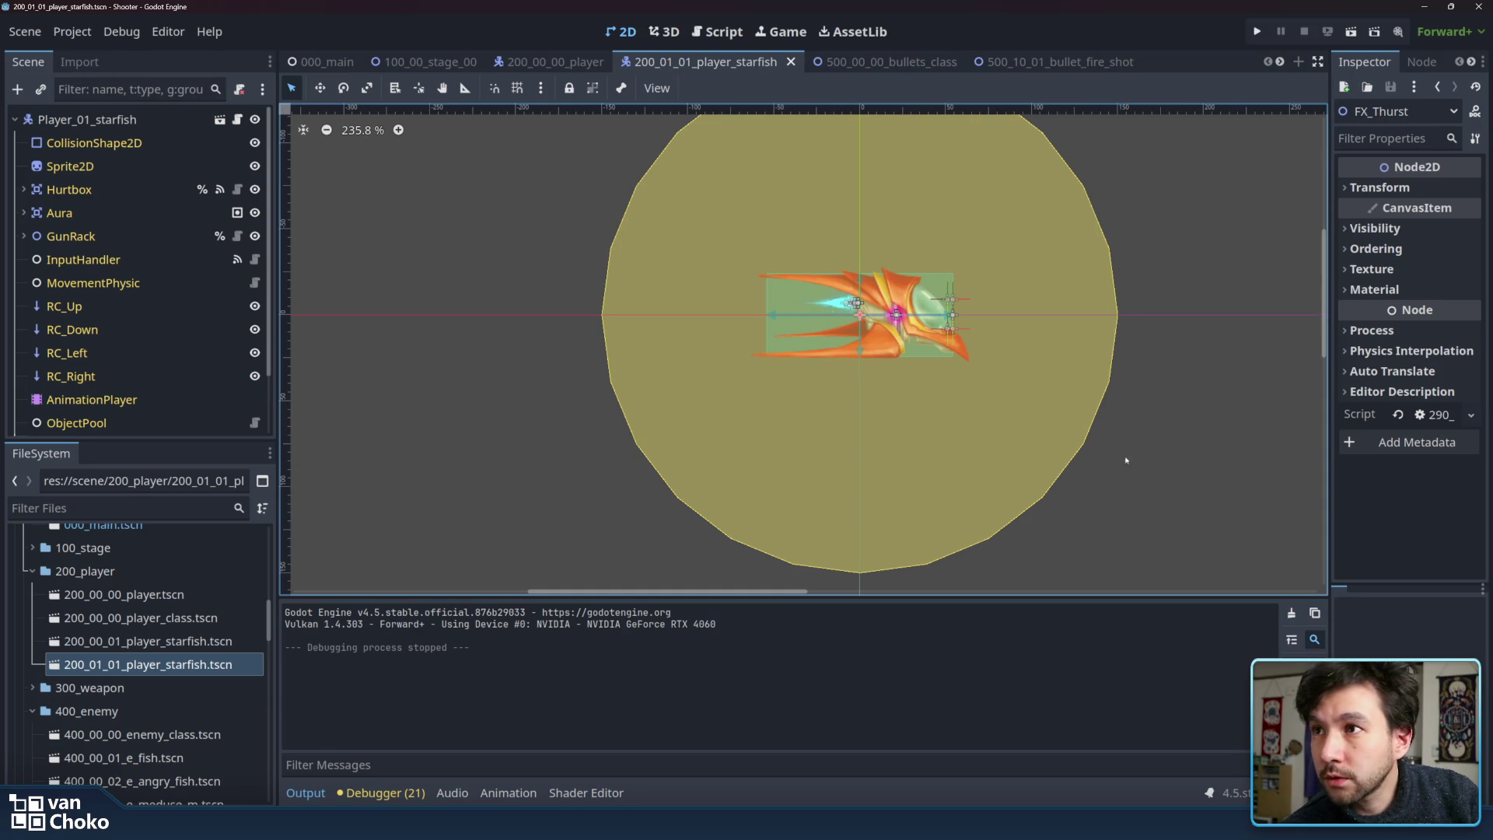
scroll(1057, 439, right, 1)
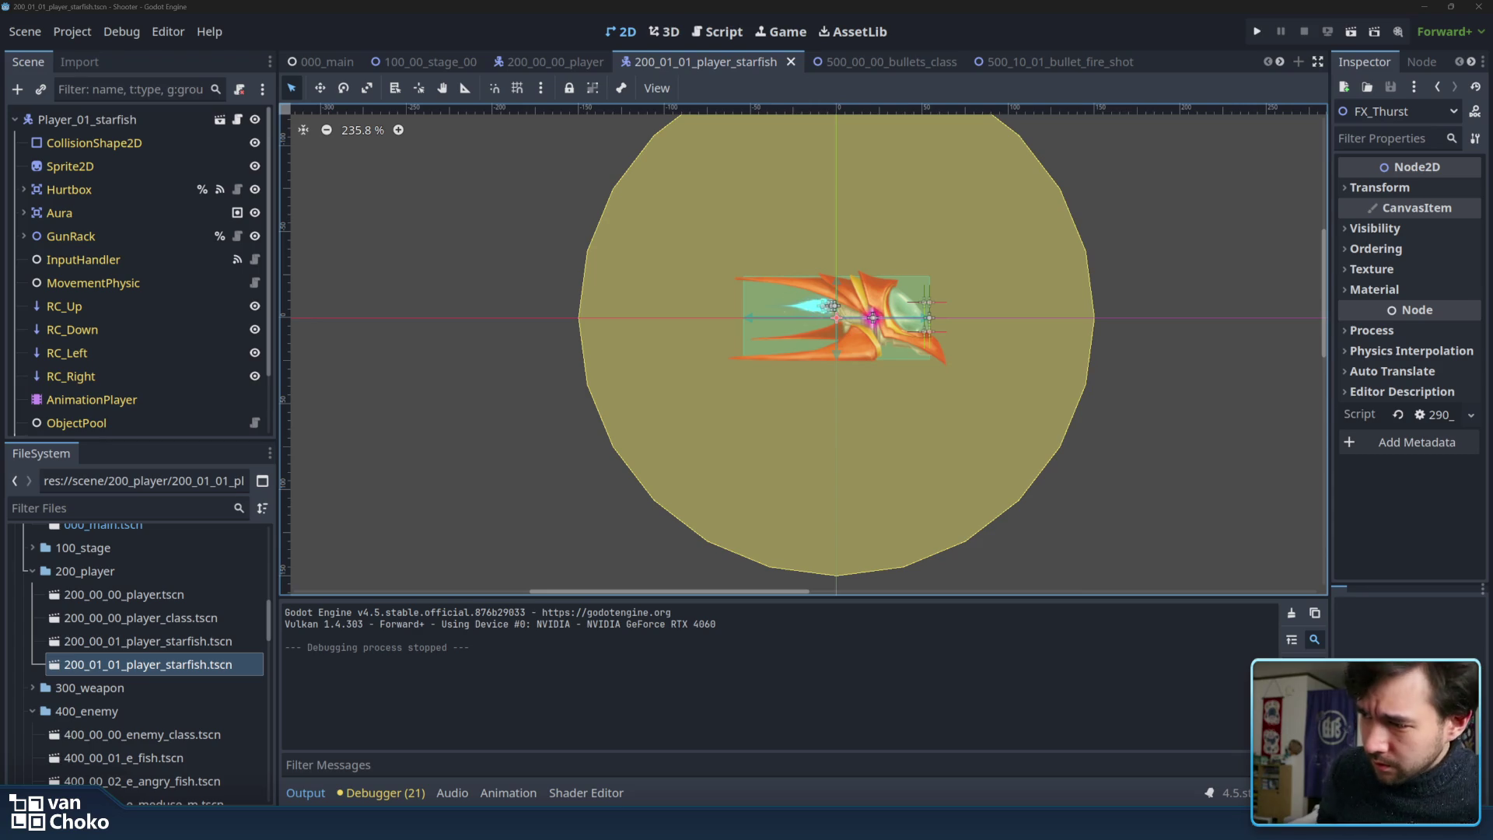
drag(879, 213, 852, 233)
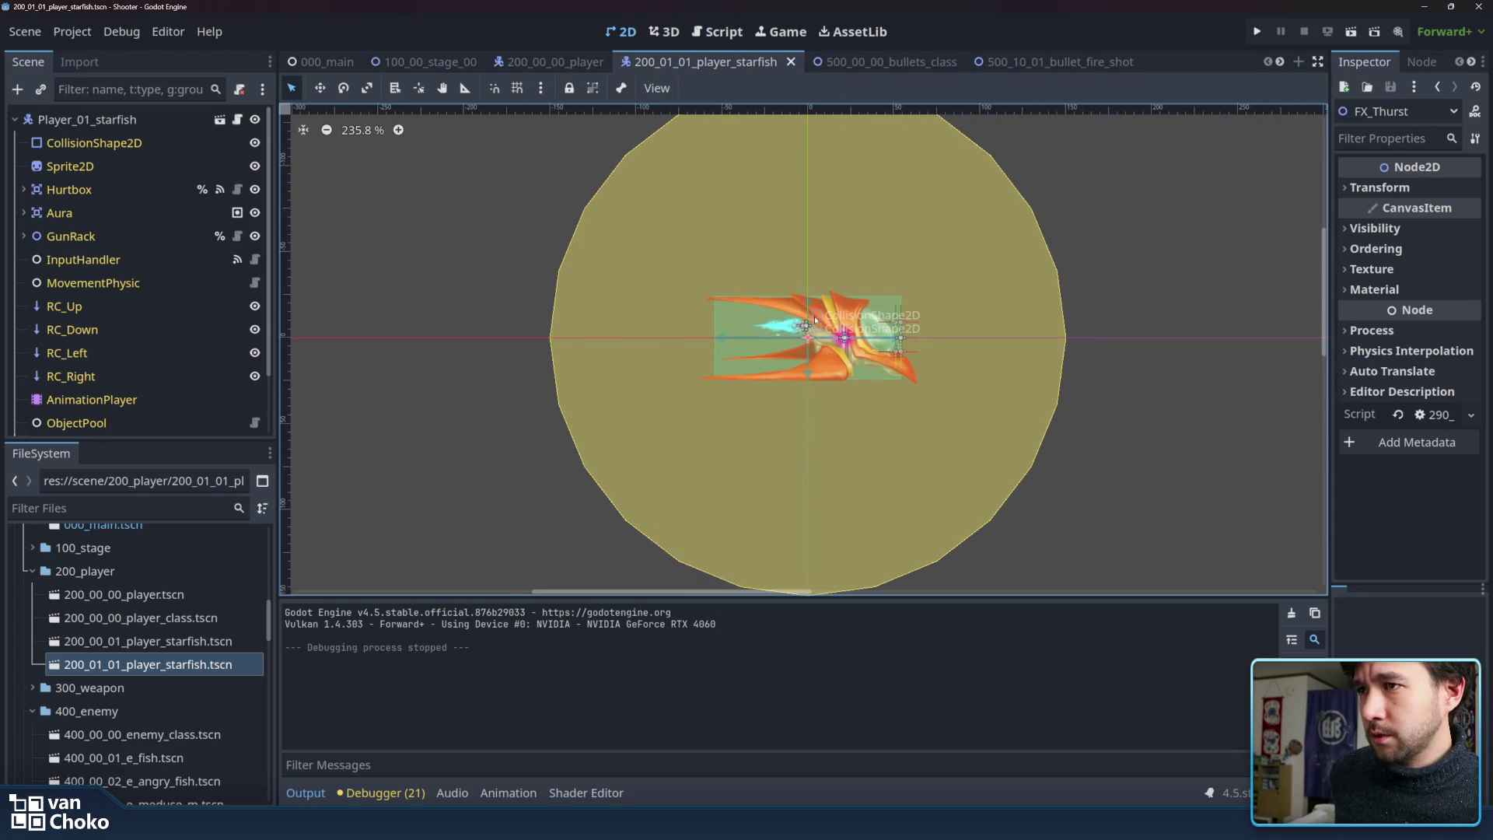
click(852, 233)
click(1077, 220)
Widen the Inspector dock beside the canvas showing the aura circle.
drag(1076, 220, 1031, 237)
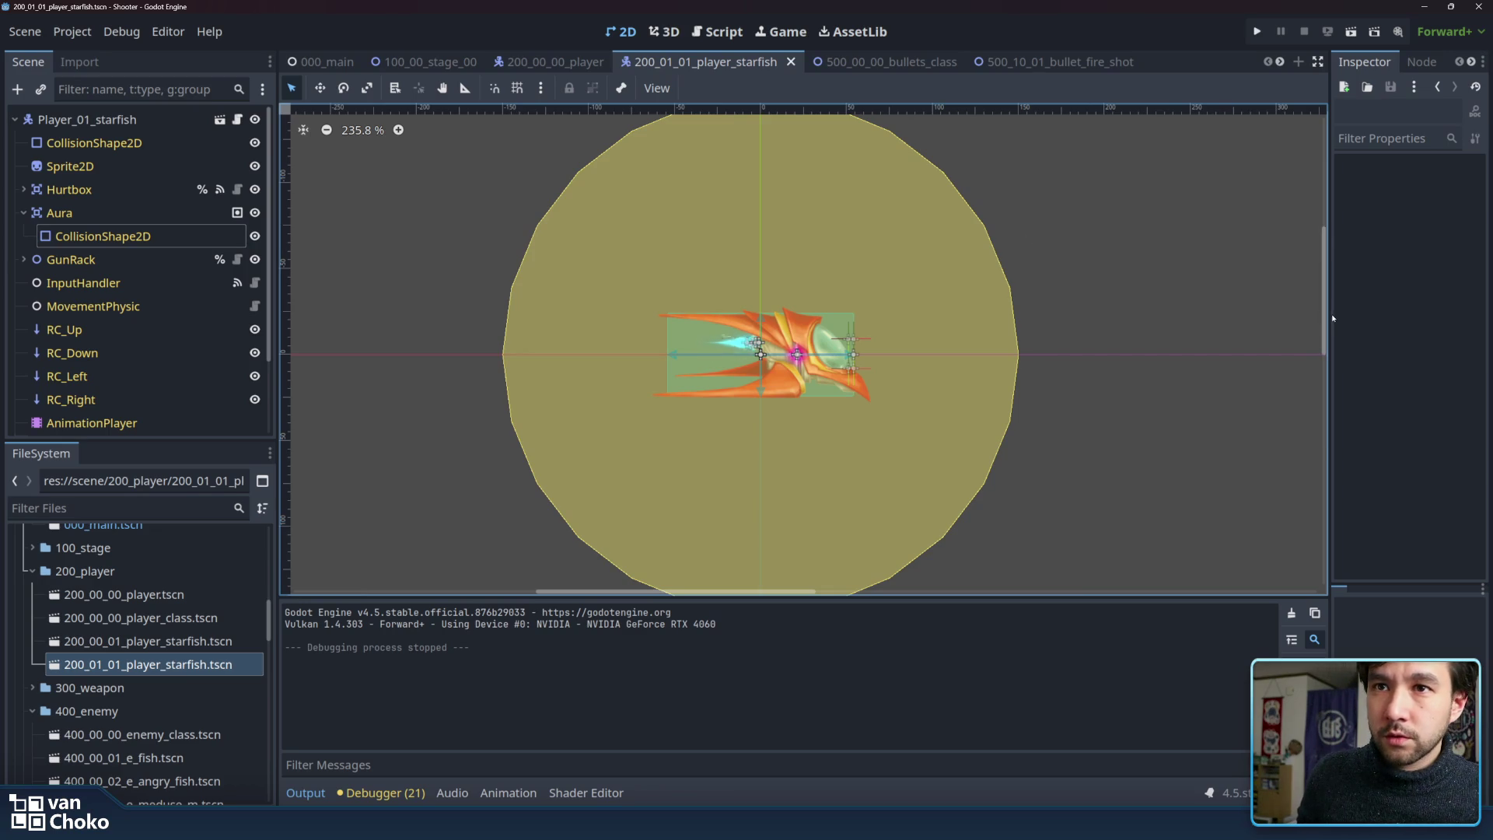
drag(1332, 314, 1263, 316)
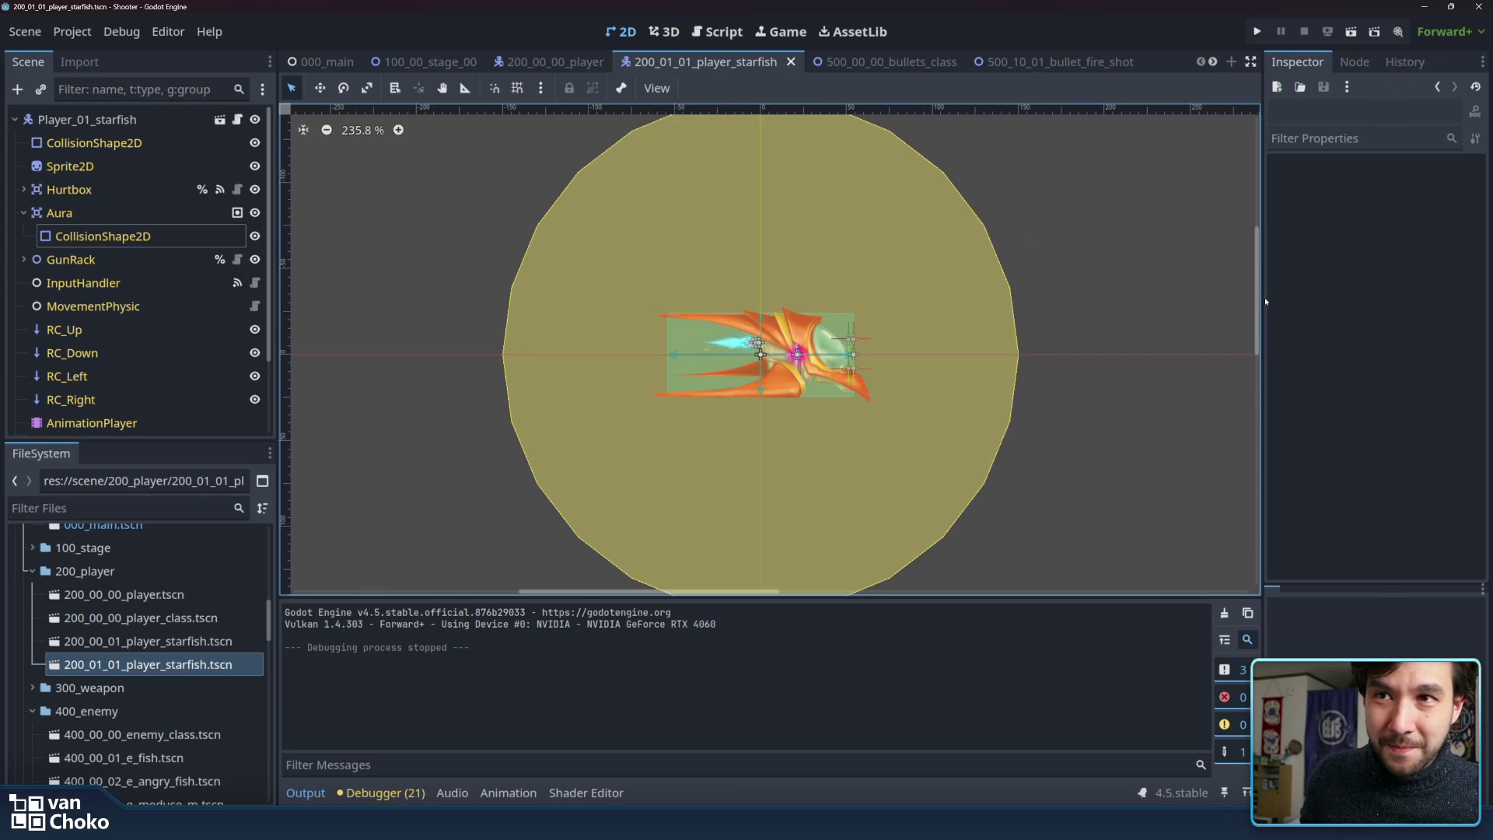
drag(1265, 302, 1254, 302)
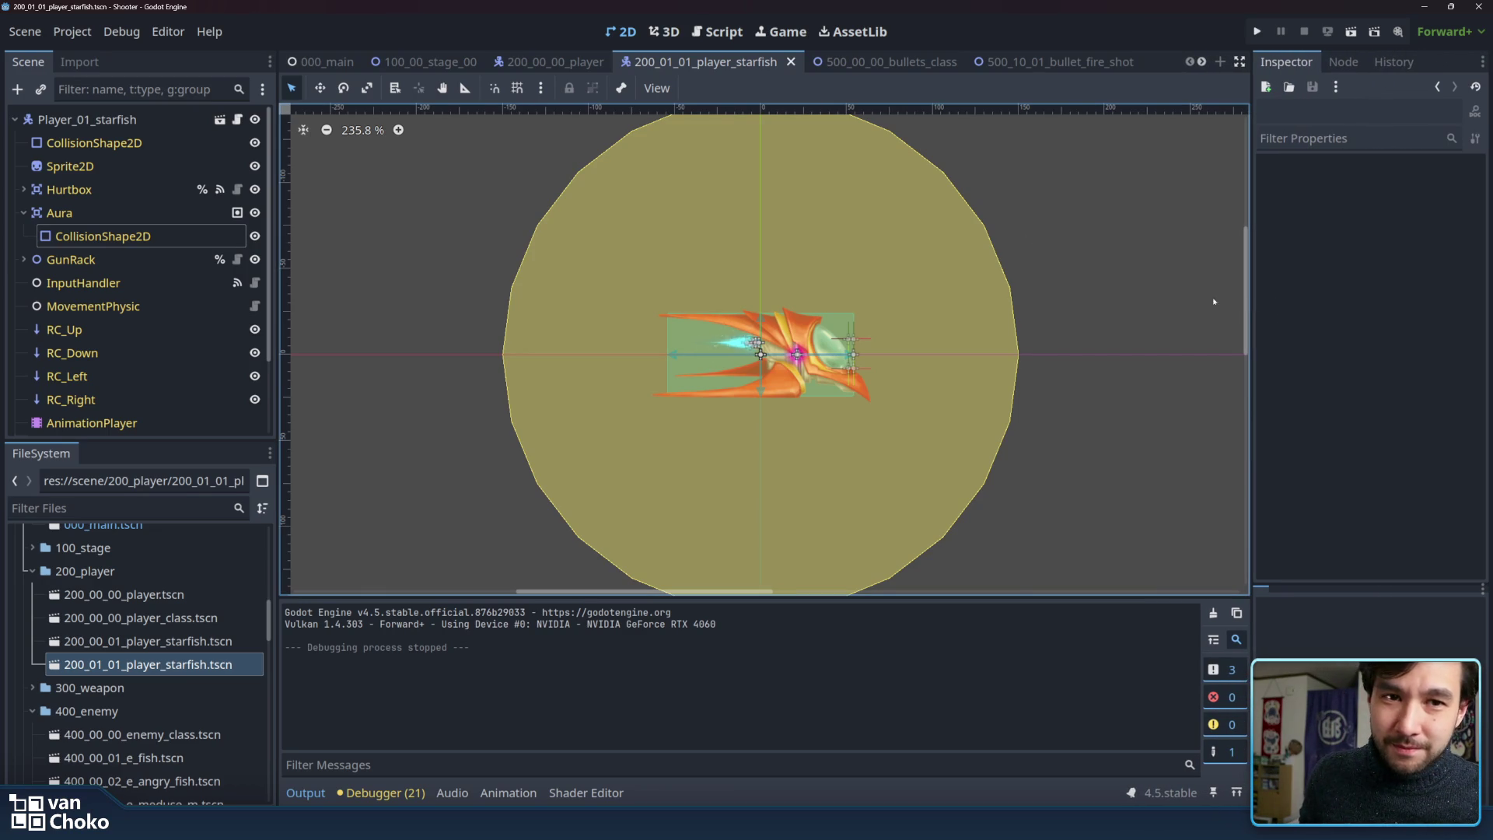